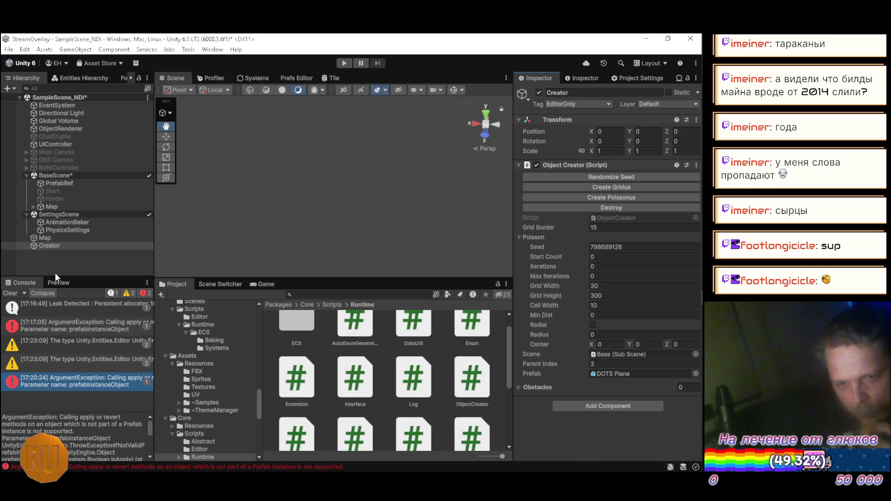
# Step: Clear the console and select the first DOTS Plane under Map
pyautogui.click(11, 293)
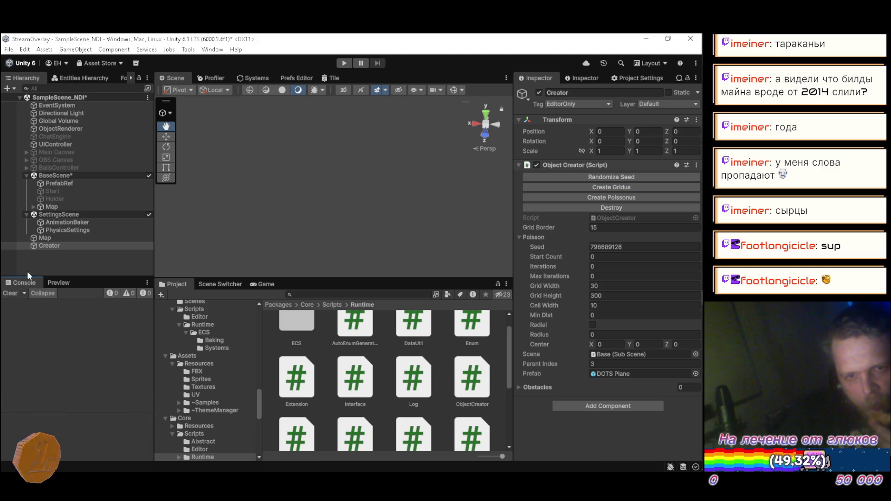
pyautogui.click(33, 207)
pyautogui.click(62, 215)
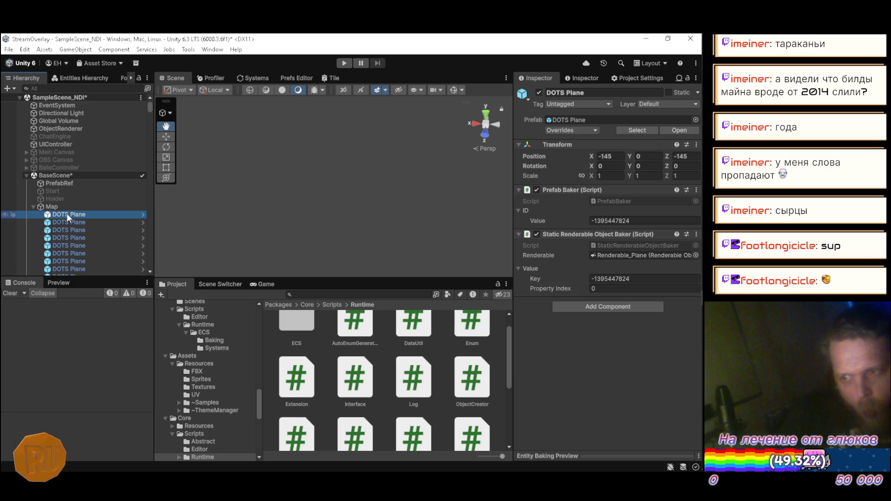
# Step: Ping and select the DOTS Plane prefab asset in Assets/Resources/Prefabs
pyautogui.click(35, 206)
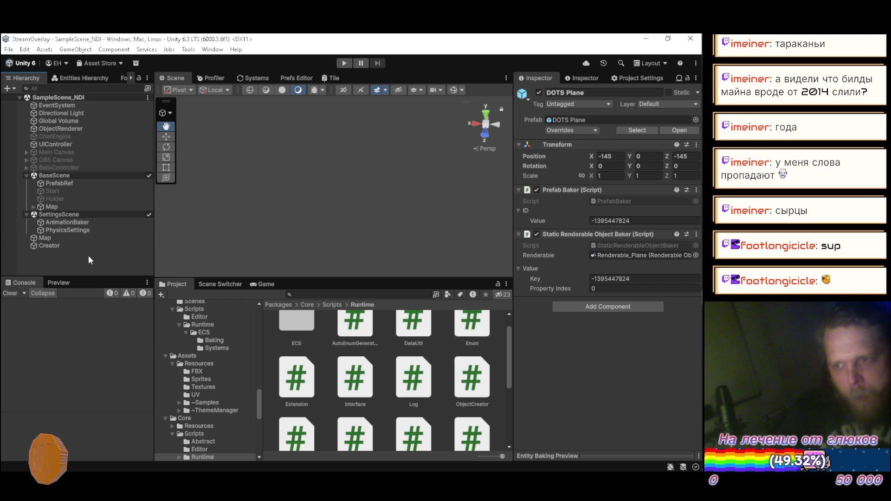
pyautogui.click(564, 119)
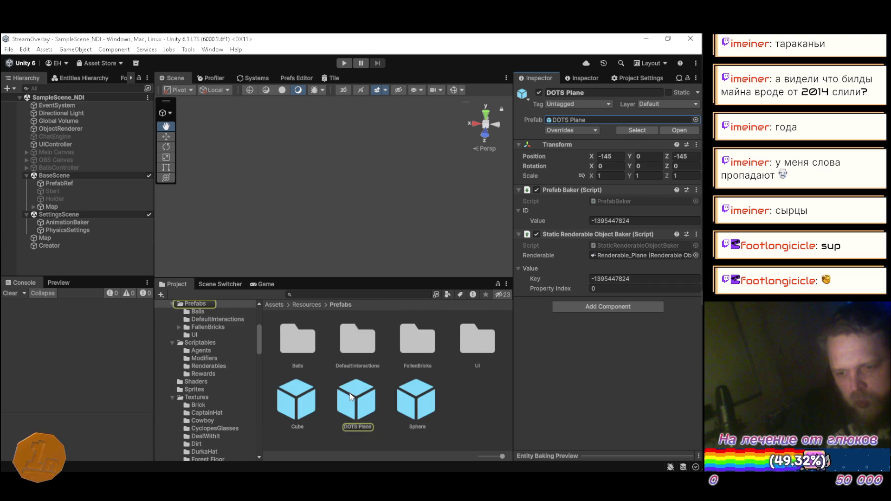
pyautogui.click(352, 397)
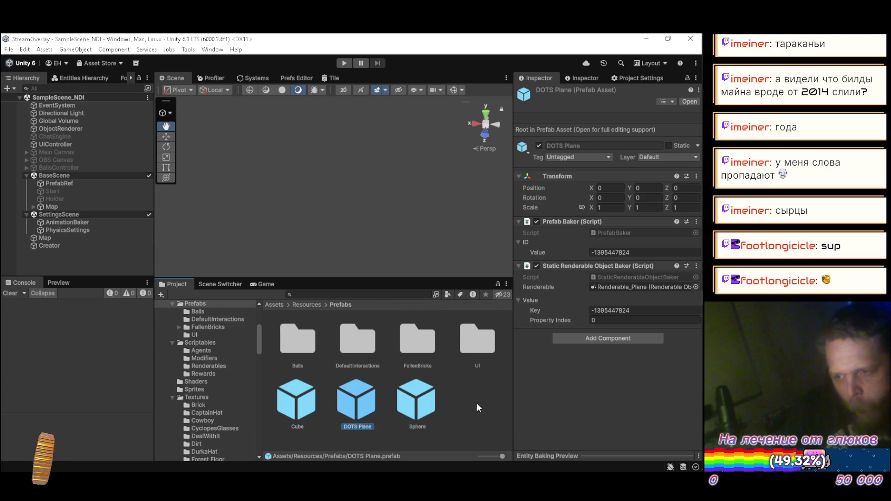
pyautogui.click(33, 207)
pyautogui.click(33, 207)
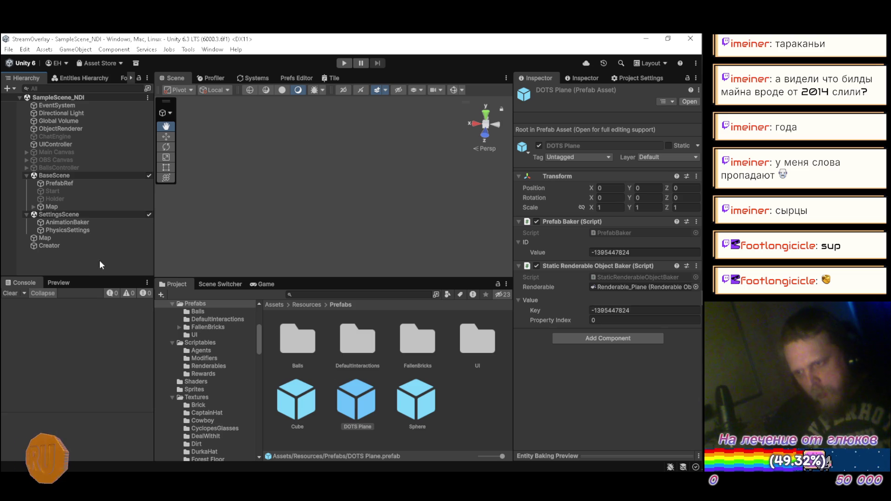
# Step: Collapse all method bodies in ObjectCreator.cs in Visual Studio with Ctrl+M, Ctrl+O
pyautogui.moveTo(702, 263)
pyautogui.click(687, 208)
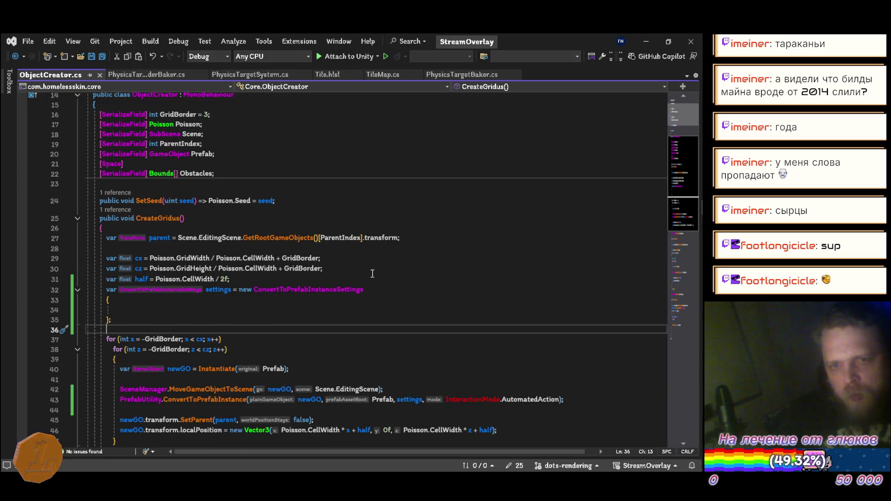
pyautogui.scroll(5, 353, 297)
pyautogui.scroll(-6, 339, 204)
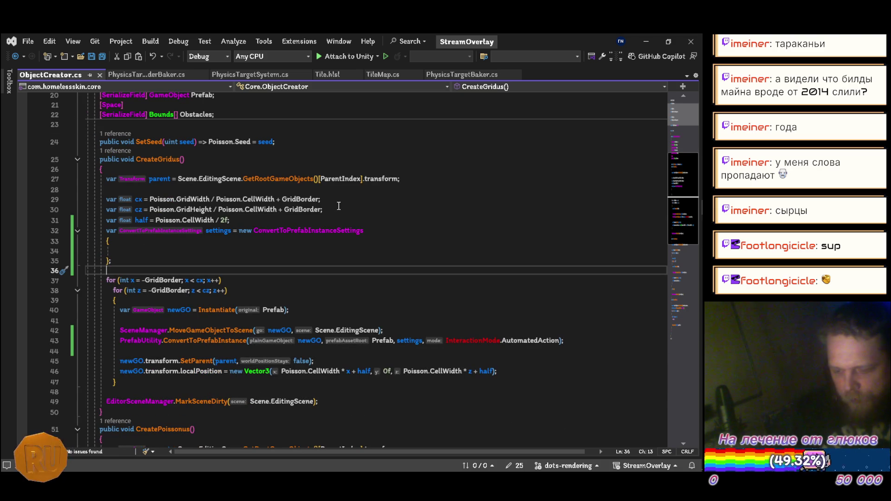
pyautogui.hotkey('ctrl', 'm')
pyautogui.hotkey('ctrl', 'o')
pyautogui.scroll(6, 350, 205)
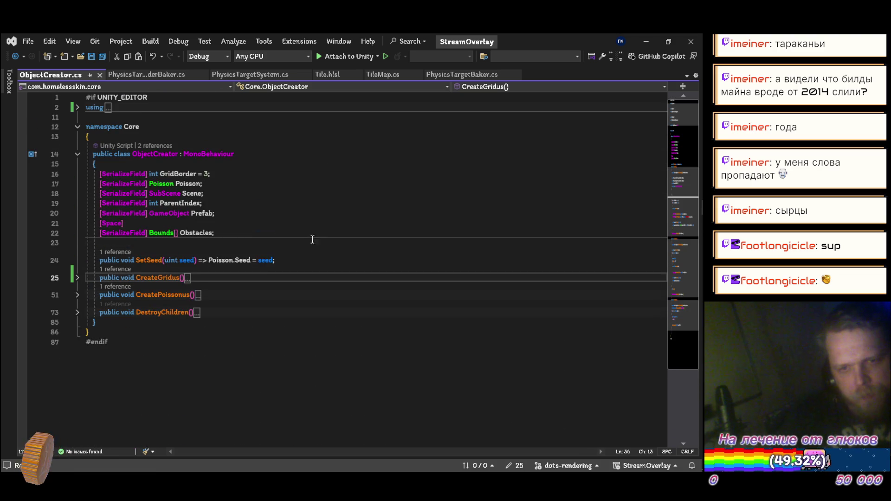
# Step: Close ObjectCreator.cs to reveal TileMap.cs, minimize Visual Studio and start Play mode
pyautogui.click(99, 75)
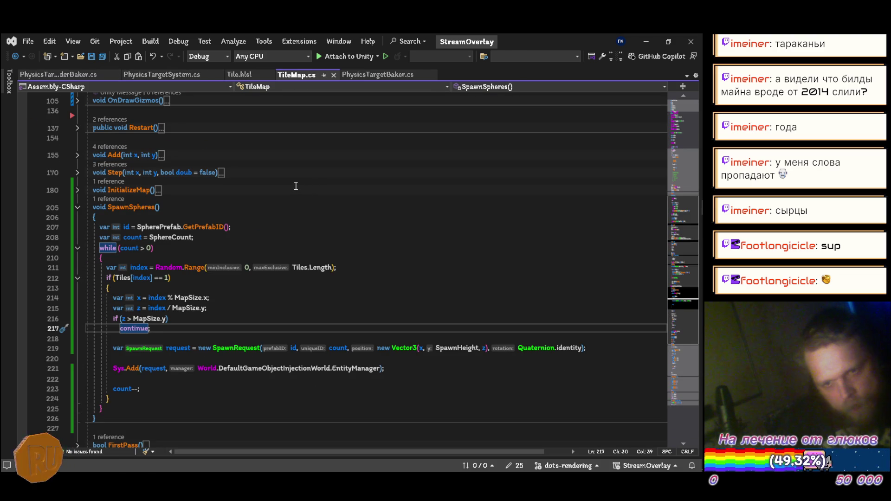
pyautogui.click(646, 41)
pyautogui.click(345, 65)
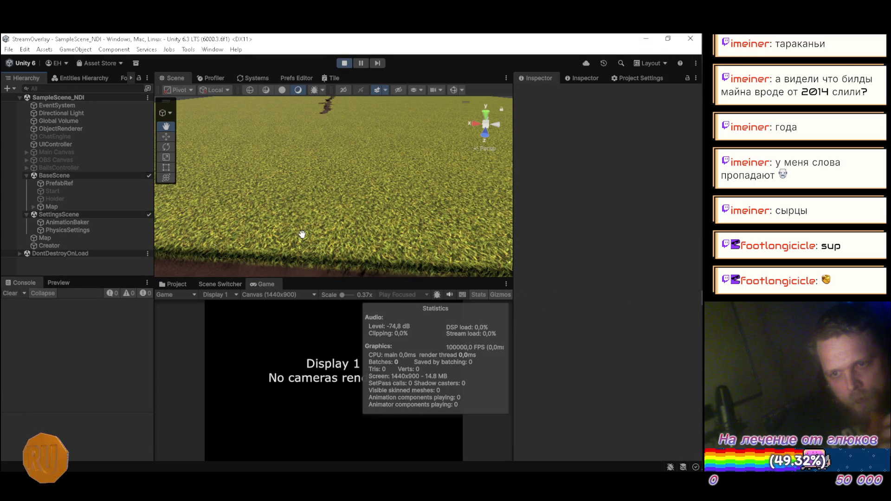
# Step: Orbit the Scene view over the grass to the trench and enable Gizmos
pyautogui.moveTo(325, 194)
pyautogui.mouseDown()
pyautogui.moveTo(330, 169)
pyautogui.moveTo(146, 194)
pyautogui.moveTo(338, 167)
pyautogui.moveTo(260, 193)
pyautogui.moveTo(291, 184)
pyautogui.mouseUp()
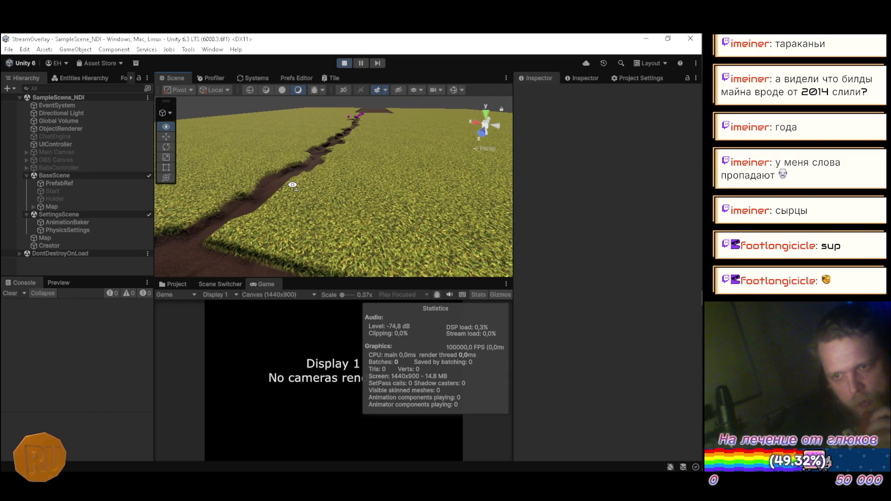
pyautogui.moveTo(292, 185); pyautogui.dragTo(297, 181)
pyautogui.click(454, 90)
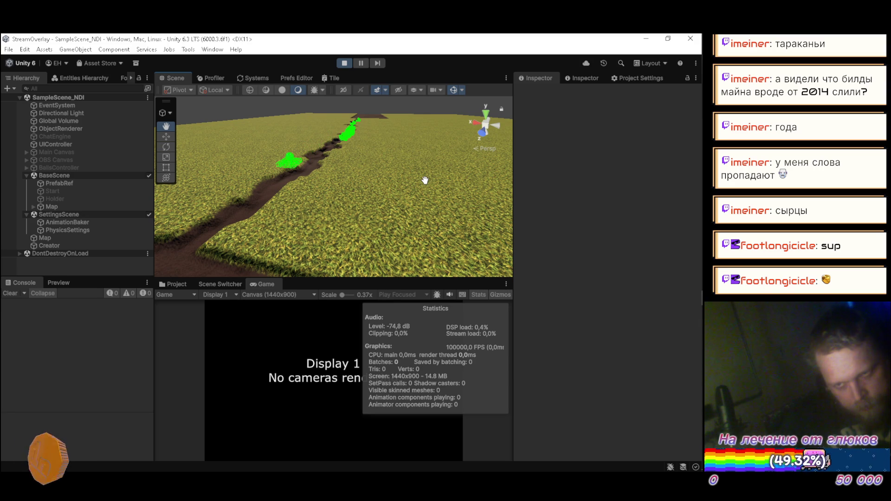
pyautogui.moveTo(424, 178); pyautogui.dragTo(331, 187)
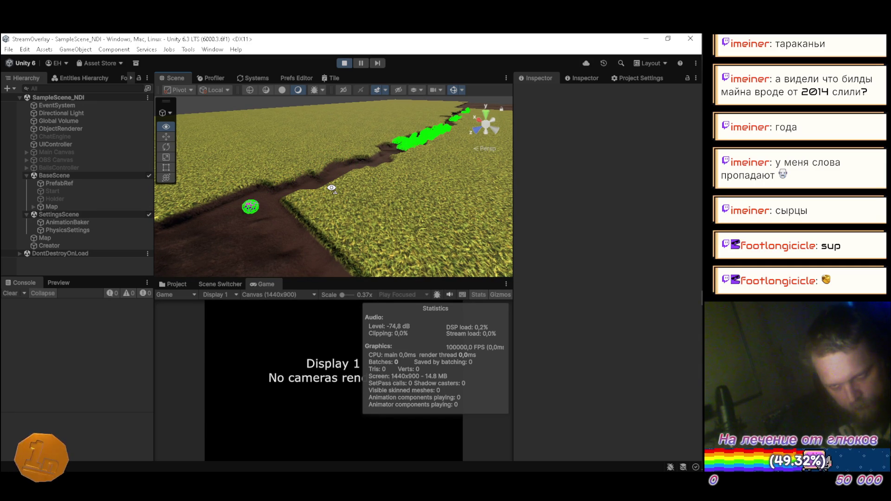
pyautogui.moveTo(331, 188); pyautogui.dragTo(388, 168)
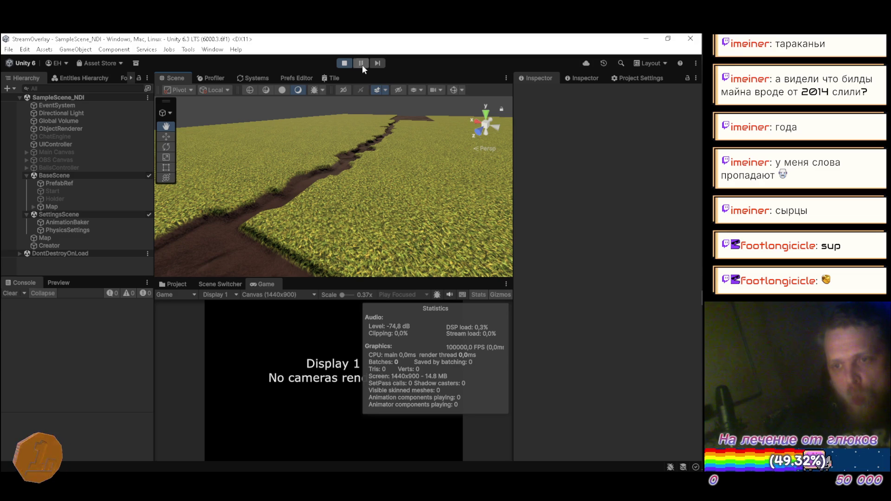
# Step: Stop and restart Play mode to regenerate the terrain, then bring up the YouTube Music window
pyautogui.click(345, 63)
pyautogui.click(343, 64)
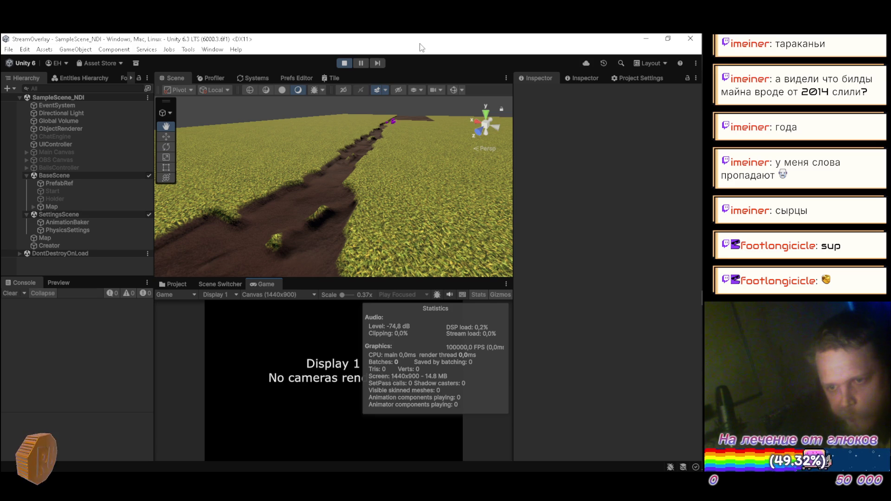
pyautogui.moveTo(684, 86)
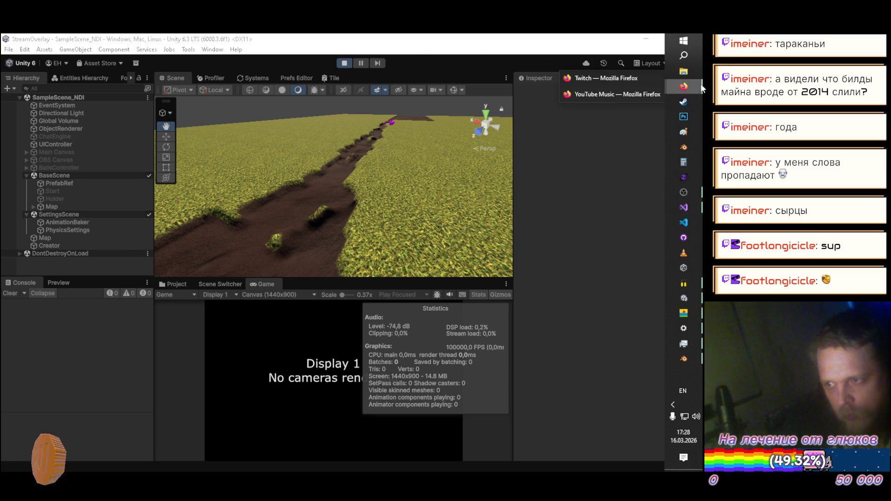
pyautogui.click(622, 99)
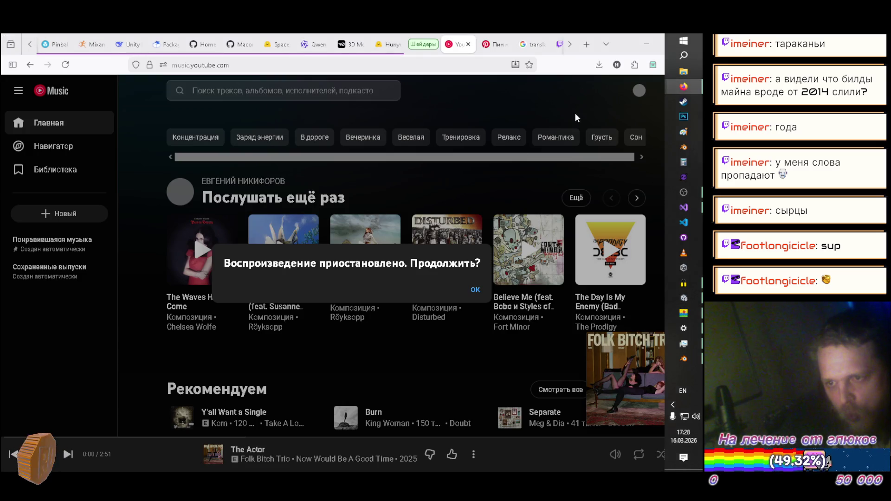
# Step: Resume the paused track The Actor and switch back to Unity
pyautogui.click(473, 292)
pyautogui.click(682, 299)
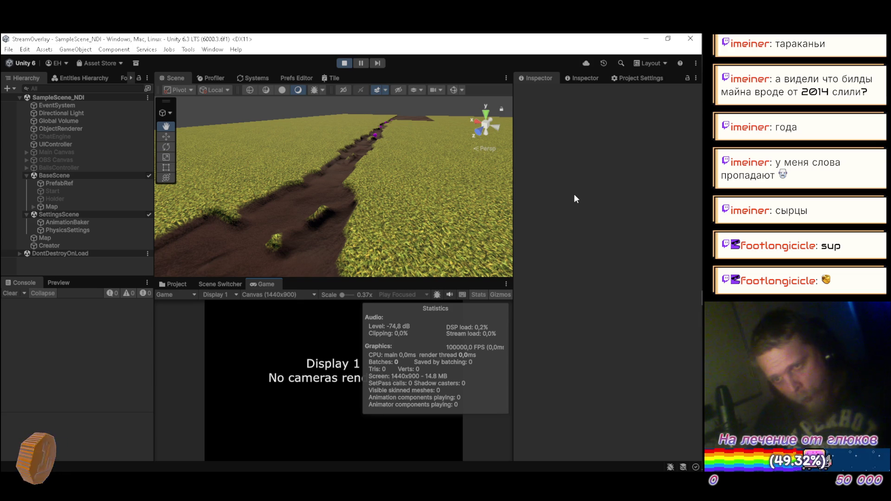
# Step: Orbit the running scene with Gizmos on to inspect the green grid and sphere, then stop
pyautogui.moveTo(385, 218)
pyautogui.mouseDown()
pyautogui.moveTo(384, 160)
pyautogui.moveTo(390, 182)
pyautogui.moveTo(435, 115)
pyautogui.moveTo(395, 148)
pyautogui.moveTo(427, 143)
pyautogui.moveTo(428, 158)
pyautogui.moveTo(320, 185)
pyautogui.moveTo(357, 166)
pyautogui.moveTo(299, 144)
pyautogui.moveTo(379, 155)
pyautogui.moveTo(342, 160)
pyautogui.moveTo(449, 158)
pyautogui.moveTo(295, 179)
pyautogui.moveTo(569, 181)
pyautogui.moveTo(660, 177)
pyautogui.moveTo(686, 162)
pyautogui.moveTo(627, 168)
pyautogui.moveTo(599, 151)
pyautogui.moveTo(491, 169)
pyautogui.moveTo(529, 184)
pyautogui.moveTo(386, 247)
pyautogui.moveTo(464, 246)
pyautogui.moveTo(469, 199)
pyautogui.moveTo(302, 203)
pyautogui.moveTo(393, 177)
pyautogui.mouseUp()
pyautogui.click(453, 90)
pyautogui.moveTo(387, 186); pyautogui.dragTo(380, 239)
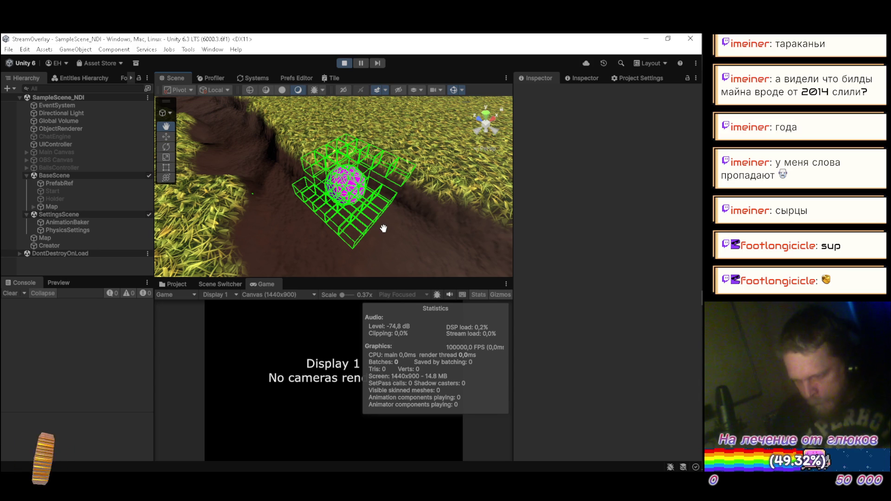
pyautogui.moveTo(319, 188); pyautogui.dragTo(226, 171)
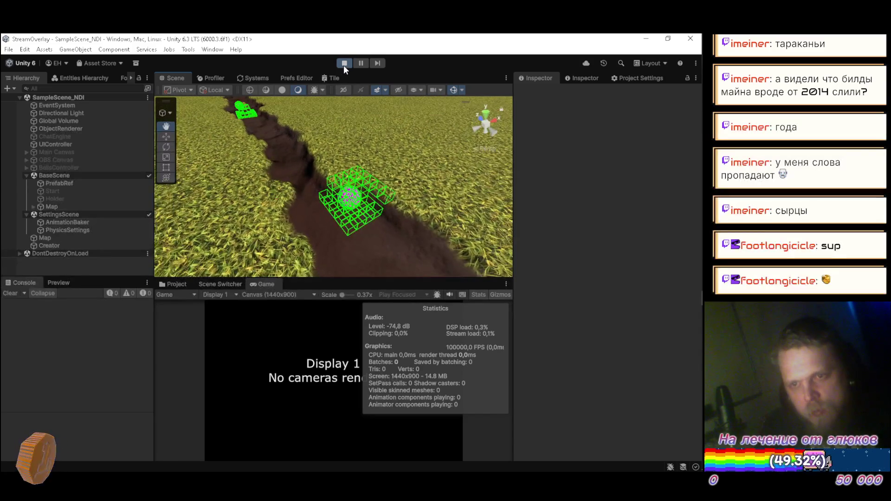
pyautogui.click(344, 63)
# Step: Rerun the scene, fly over the dirt trench to view the wireframes, then stop Play mode
pyautogui.click(346, 63)
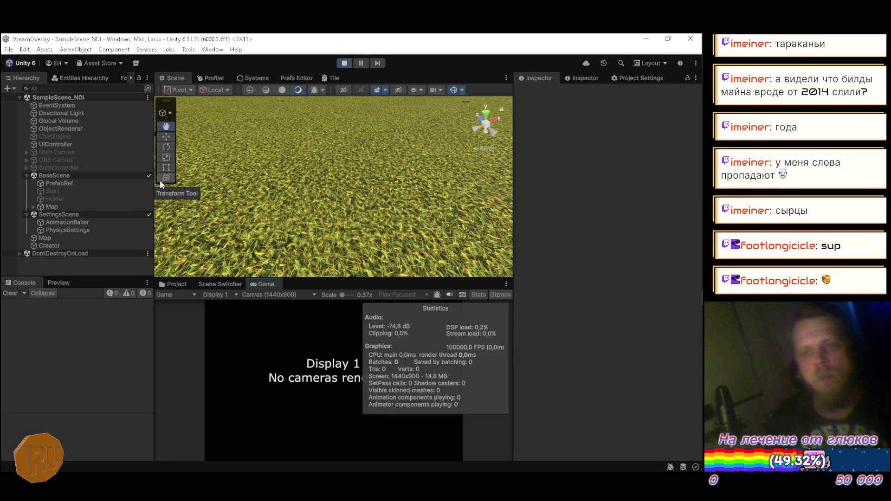
pyautogui.moveTo(176, 184)
pyautogui.mouseDown()
pyautogui.moveTo(227, 179)
pyautogui.moveTo(258, 197)
pyautogui.moveTo(290, 188)
pyautogui.mouseUp()
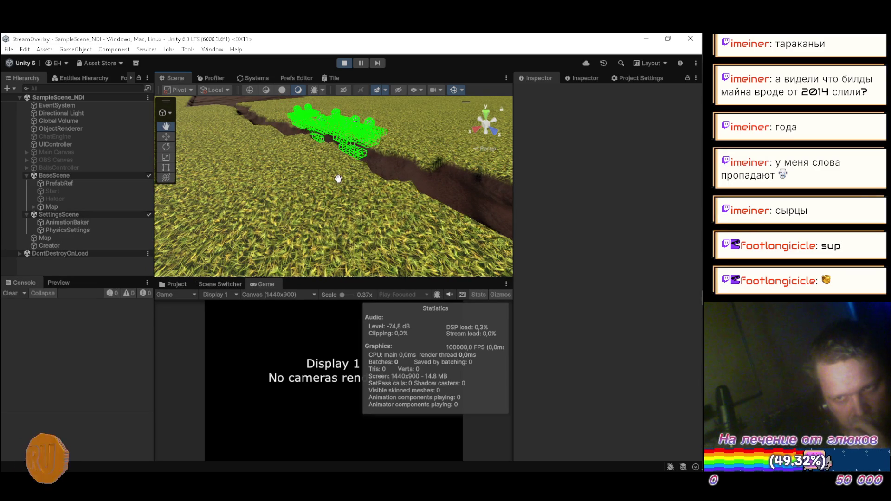
pyautogui.moveTo(338, 179)
pyautogui.mouseDown()
pyautogui.moveTo(439, 139)
pyautogui.moveTo(373, 173)
pyautogui.mouseUp()
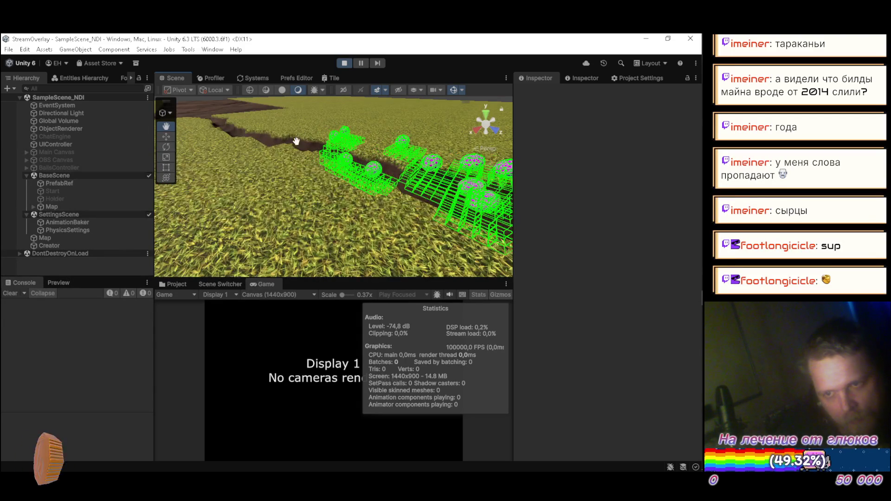
pyautogui.click(344, 63)
# Step: Change line 215 of TileMap.cs to 'var z = index / MapSize.x;' and save
pyautogui.moveTo(703, 216)
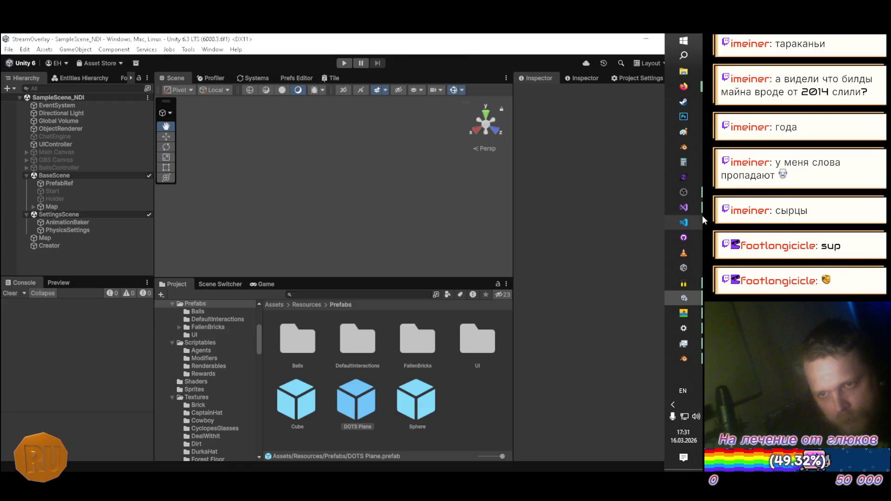
pyautogui.click(692, 219)
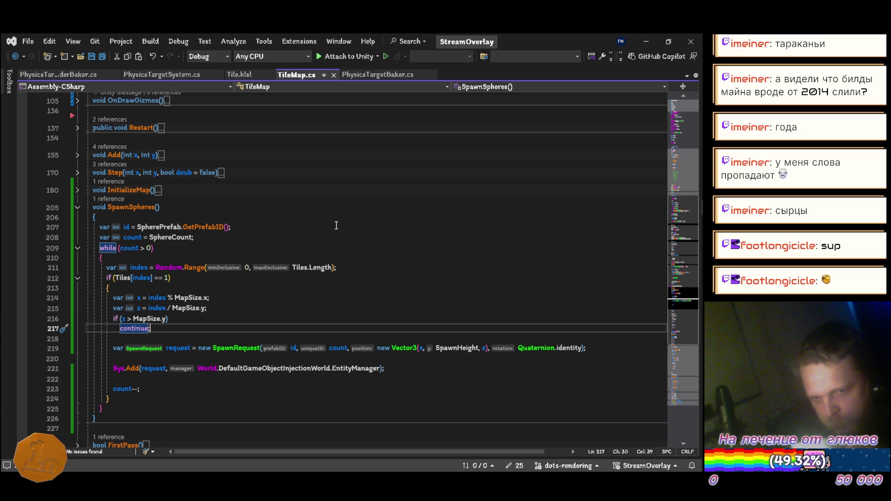
pyautogui.click(218, 313)
pyautogui.press('Left')
pyautogui.press('BackSpace')
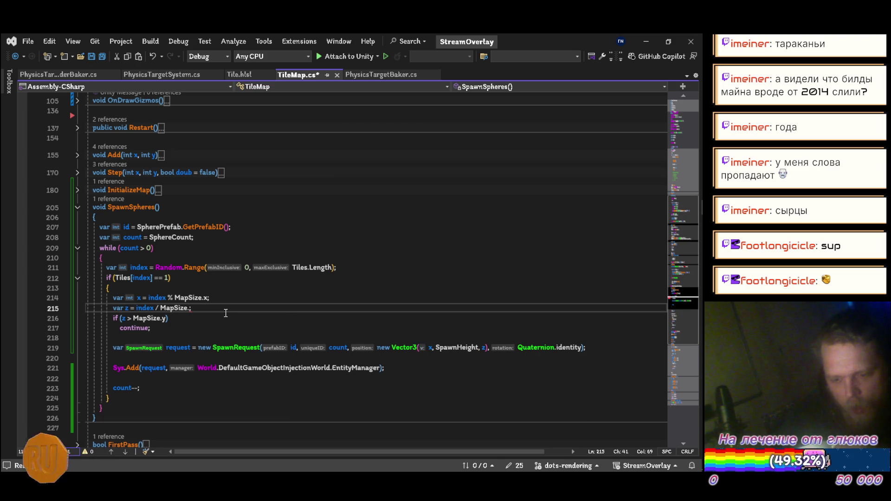
pyautogui.hotkey('ctrl', 'space')
pyautogui.write('x')
pyautogui.hotkey('ctrl', 's')
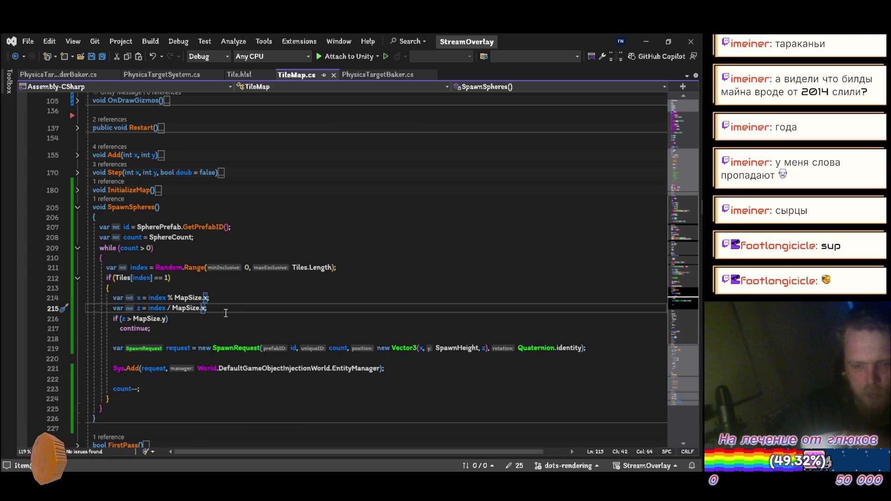
pyautogui.hotkey('alt', 'Tab')
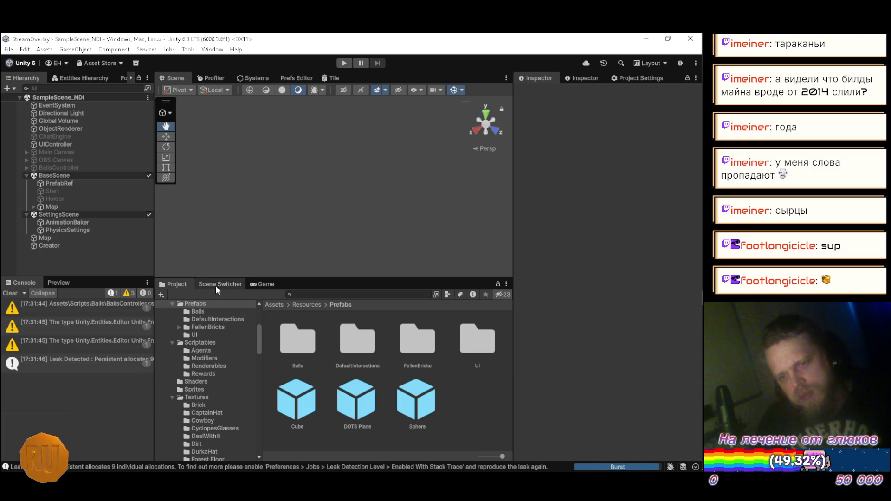
# Step: Rerun the scene and orbit the camera along the trench to check the spawned spheres
pyautogui.click(343, 63)
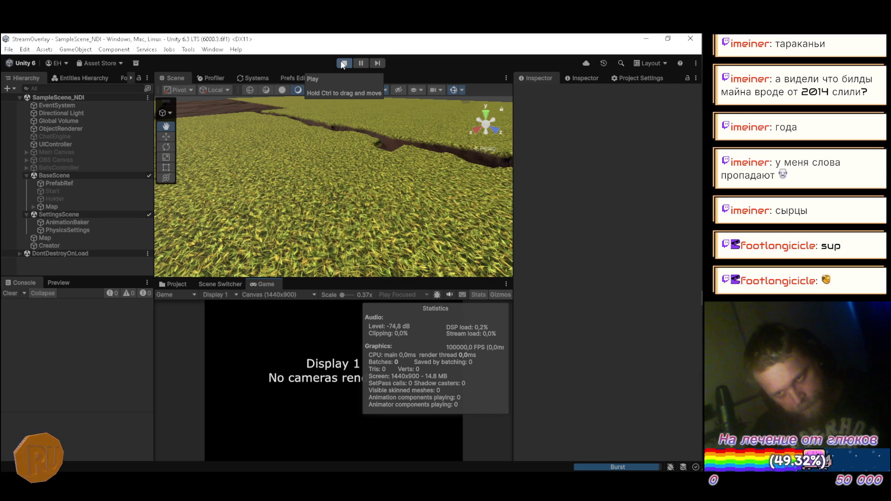
pyautogui.press('F9')
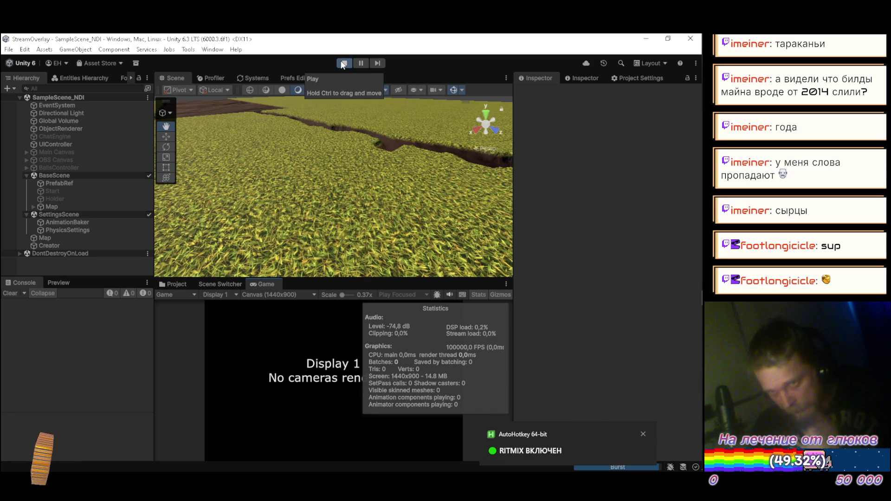
pyautogui.moveTo(285, 199)
pyautogui.mouseDown()
pyautogui.moveTo(368, 155)
pyautogui.moveTo(470, 141)
pyautogui.moveTo(455, 162)
pyautogui.moveTo(416, 180)
pyautogui.moveTo(363, 117)
pyautogui.mouseUp()
pyautogui.scroll(3, 403, 167)
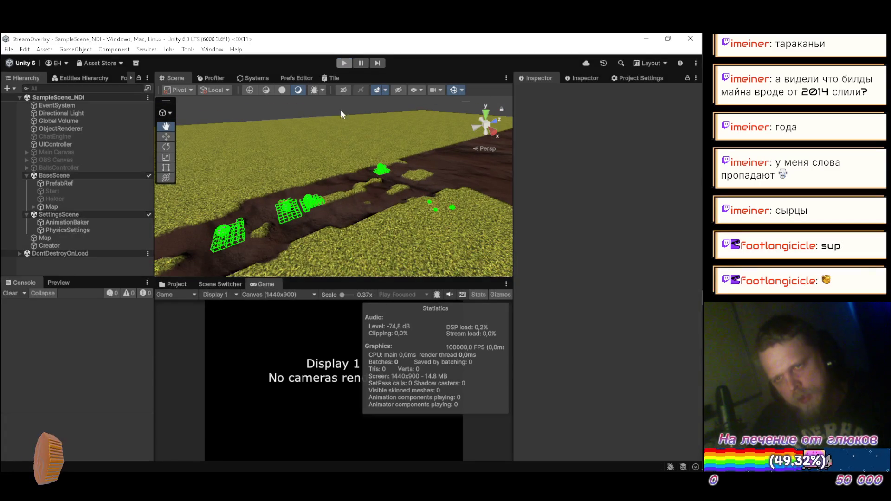
pyautogui.hotkey('alt', 'Tab')
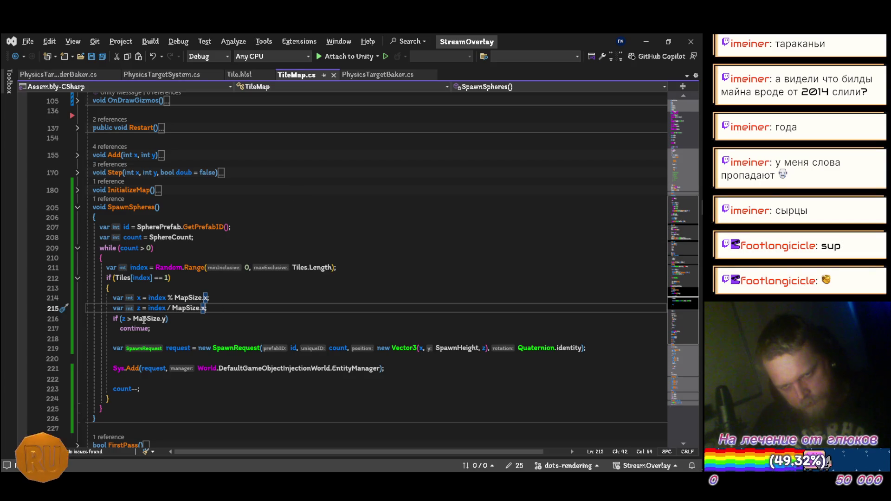
pyautogui.click(213, 318)
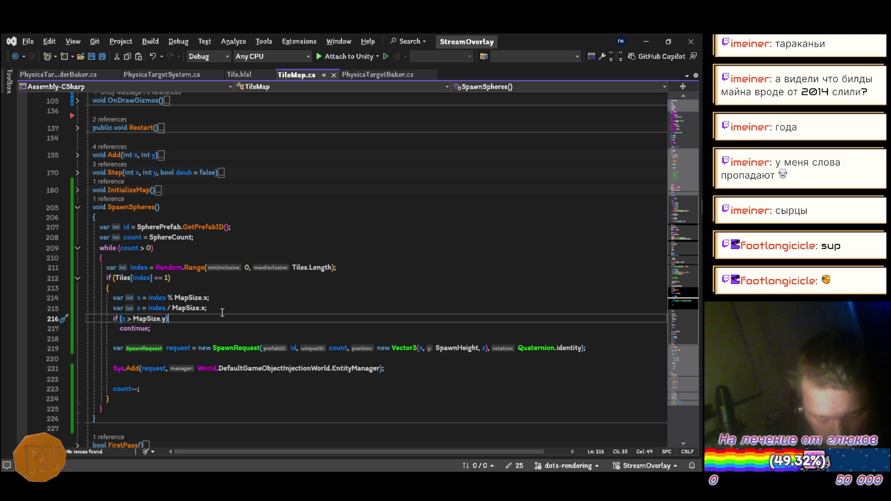
pyautogui.press('Down')
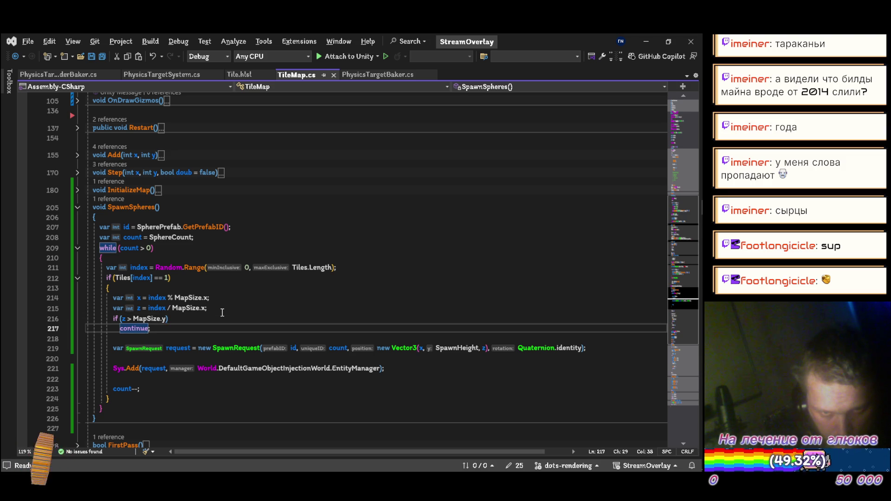
pyautogui.press('Up')
pyautogui.press('Right')
pyautogui.press('Right')
pyautogui.press('Right')
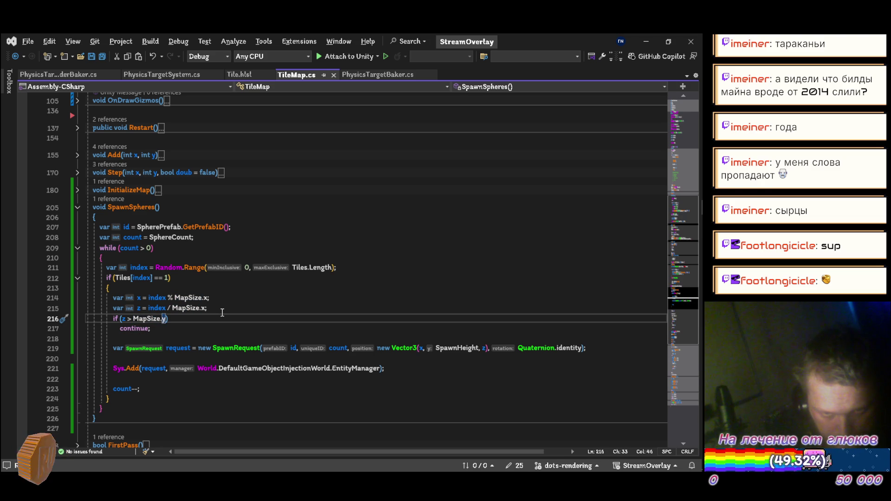
pyautogui.press('Down')
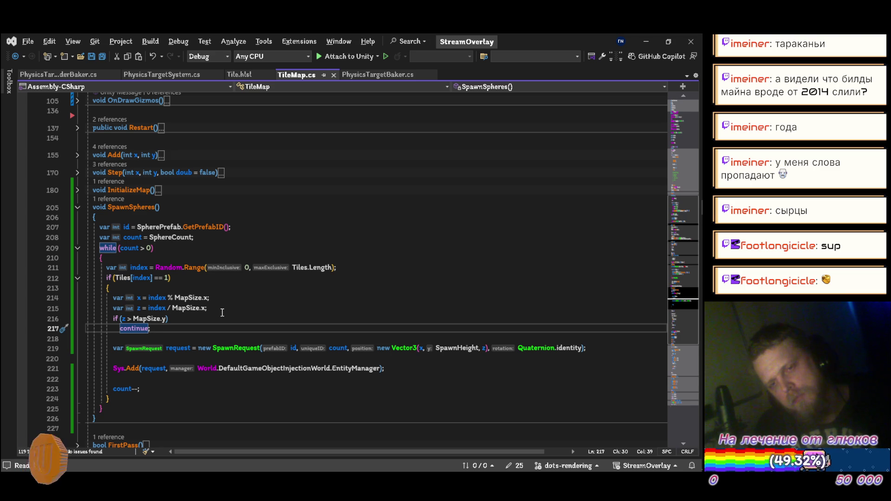
pyautogui.hotkey('alt', 'Tab')
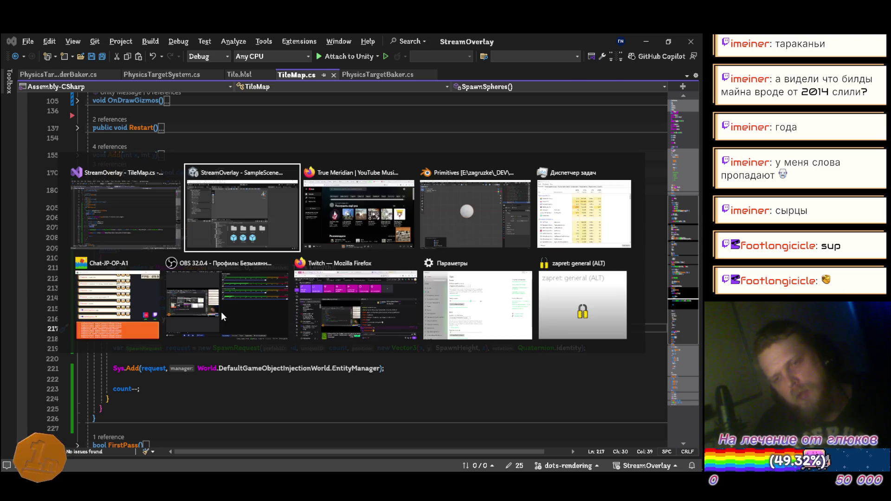
# Step: In YouTube Music, set Otherside to play next via Включить следующим
pyautogui.hotkey('alt', 'Tab')
pyautogui.press('Tab')
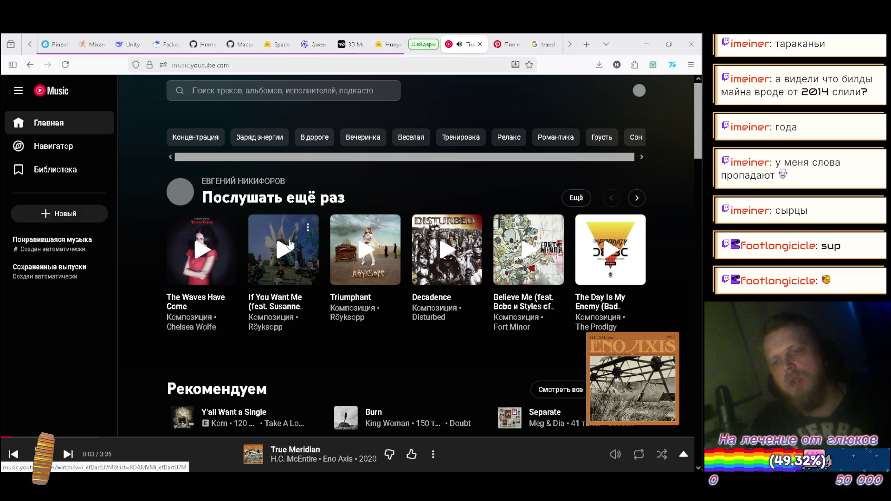
pyautogui.click(65, 126)
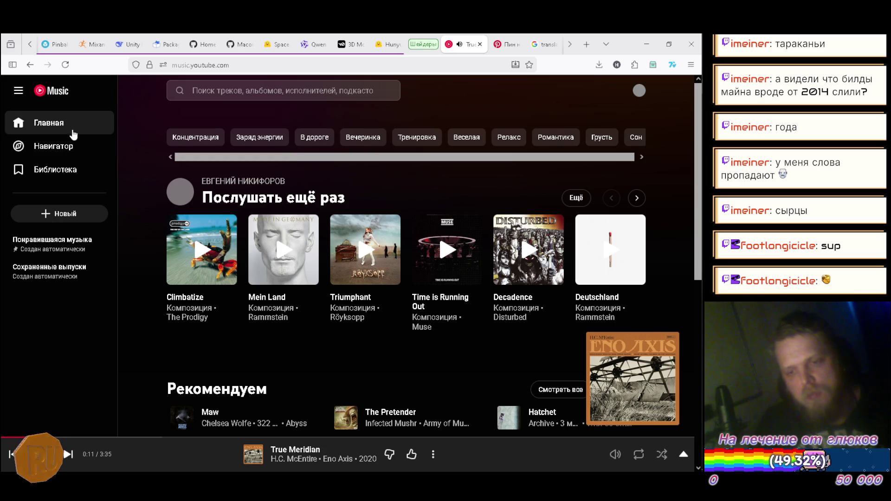
pyautogui.scroll(-3, 176, 173)
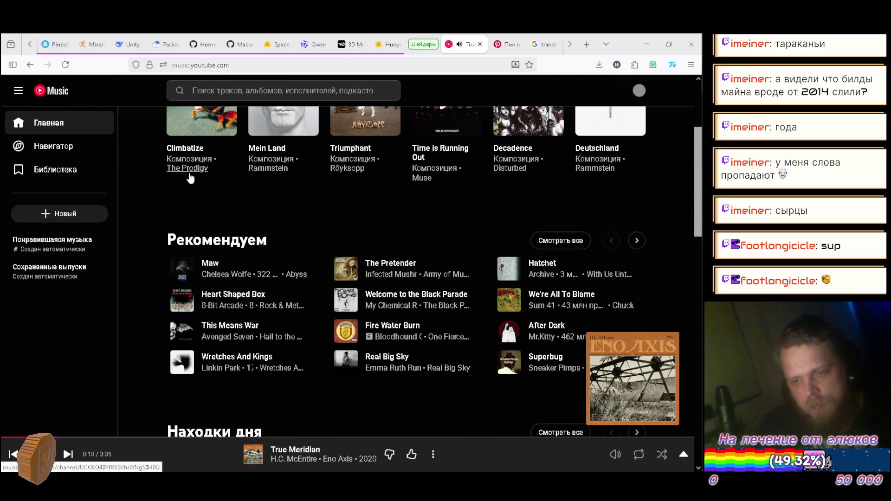
pyautogui.scroll(-1, 371, 194)
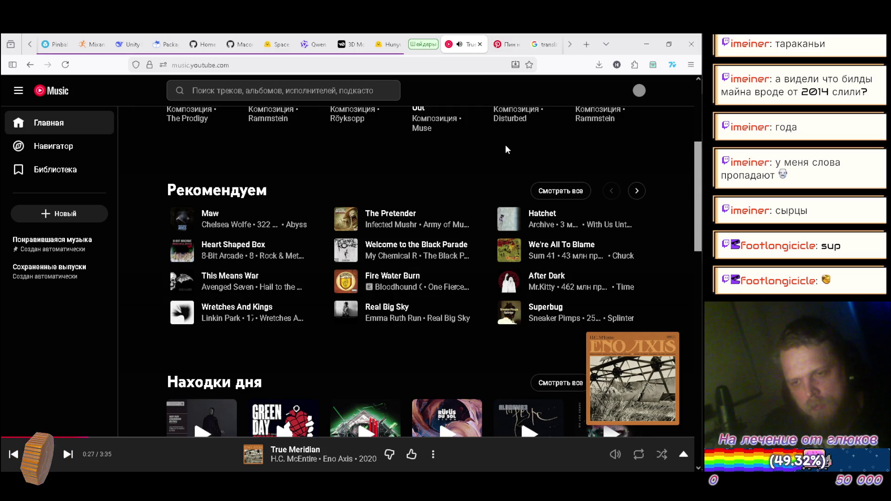
pyautogui.click(639, 192)
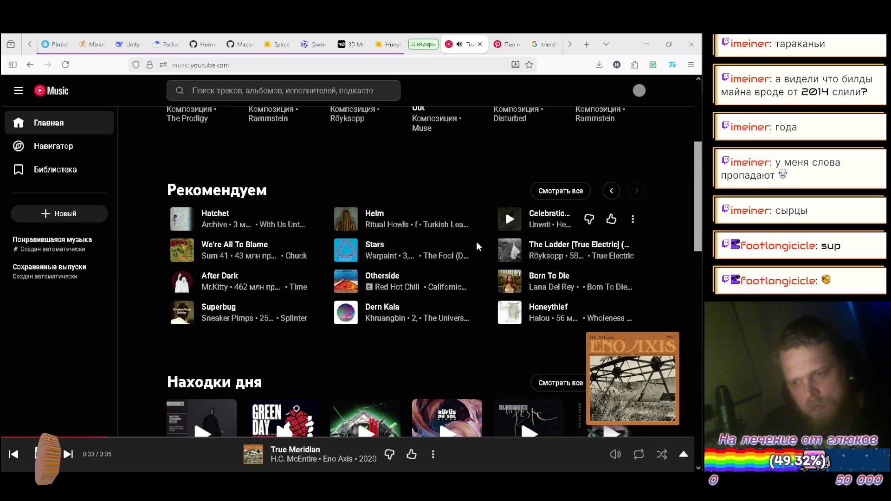
pyautogui.click(470, 281)
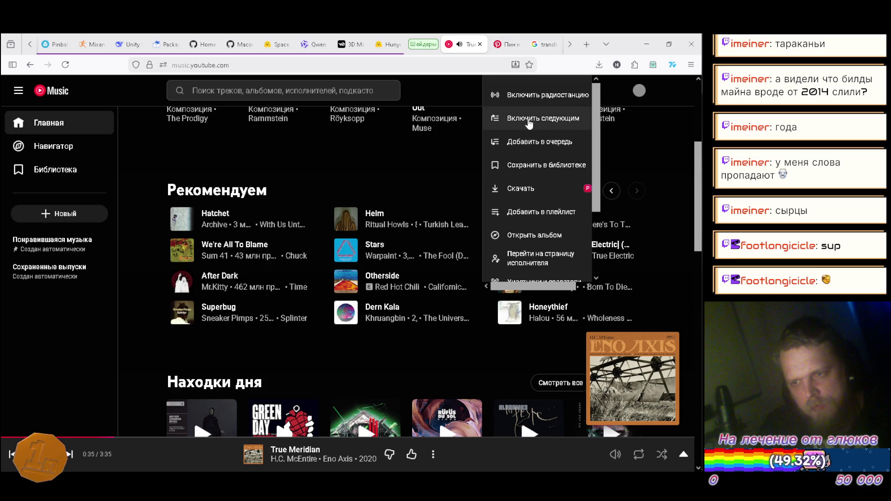
pyautogui.click(533, 119)
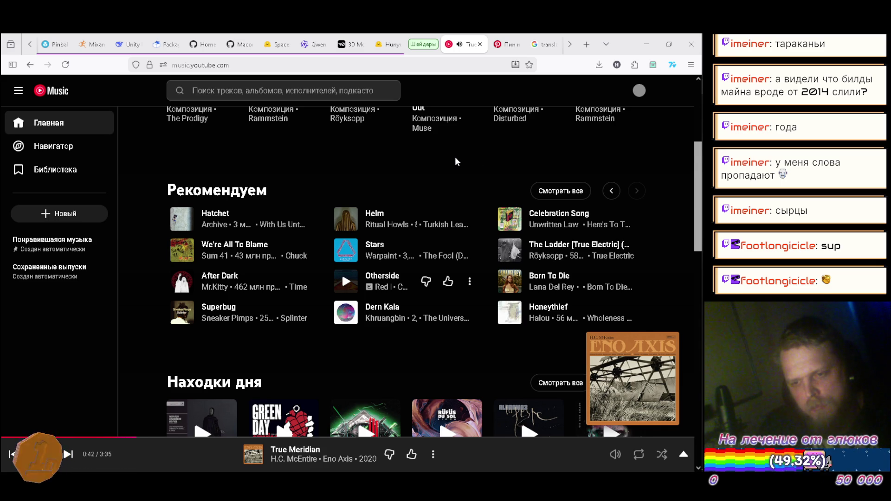
# Step: Scroll the home page, open the now-playing view with its up-next queue, then minimize the browser
pyautogui.scroll(-1, 457, 161)
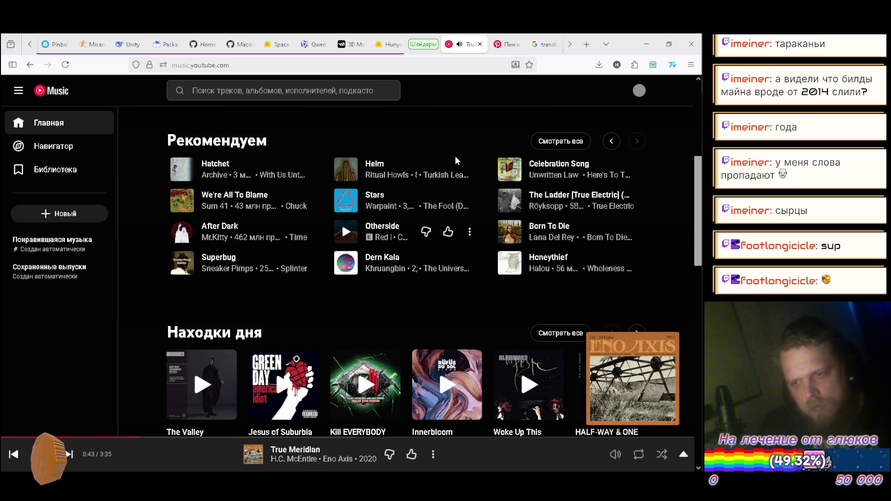
pyautogui.scroll(-2, 455, 161)
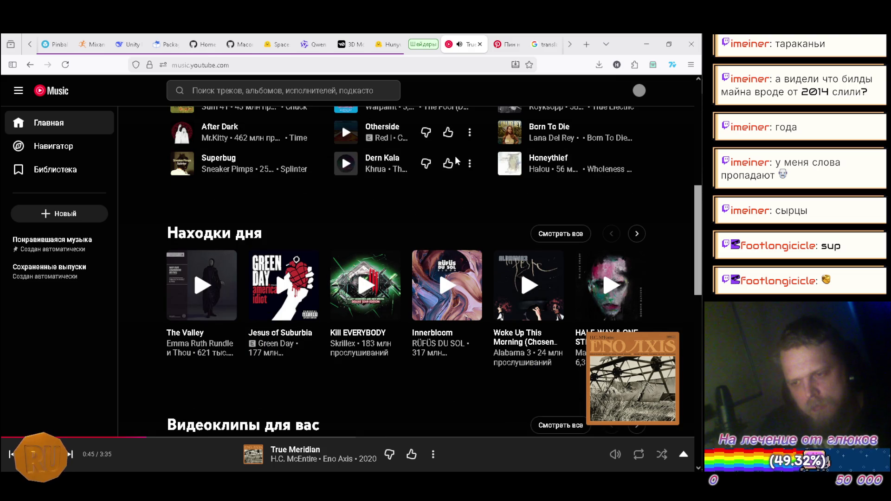
pyautogui.scroll(-3, 456, 160)
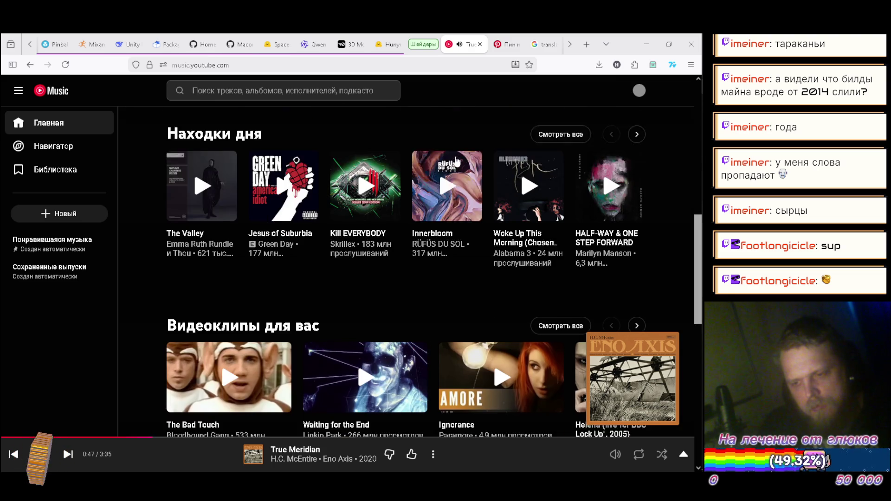
pyautogui.scroll(-1, 457, 161)
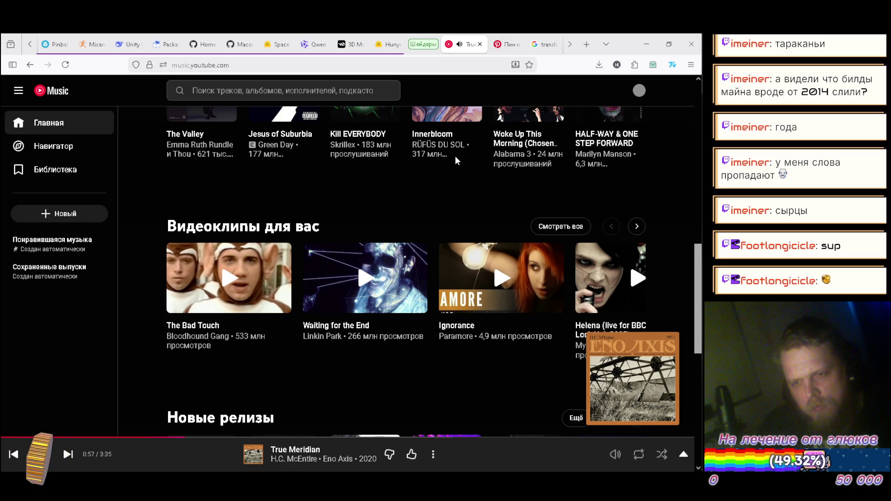
pyautogui.scroll(-2, 455, 161)
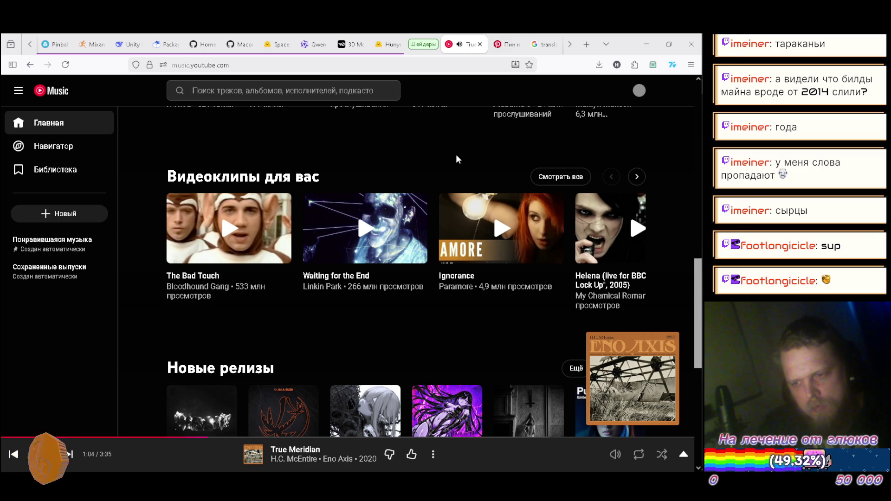
pyautogui.scroll(-4, 455, 158)
pyautogui.scroll(-2, 457, 159)
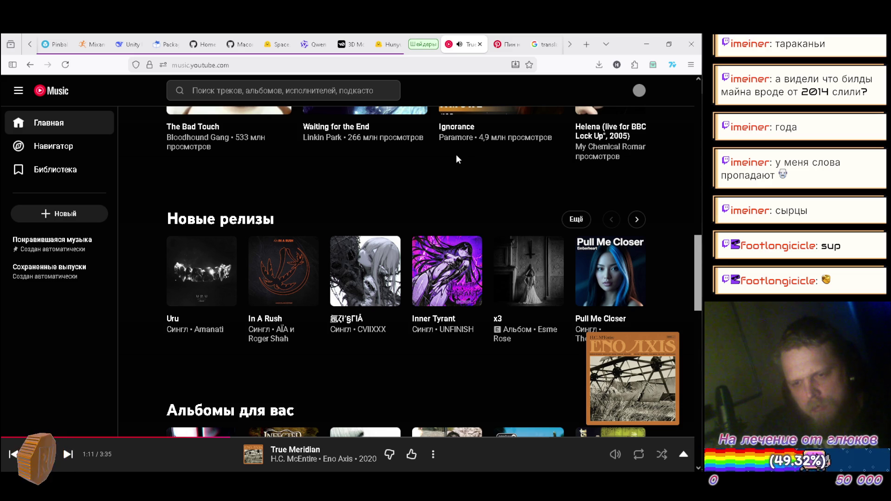
pyautogui.scroll(4, 455, 156)
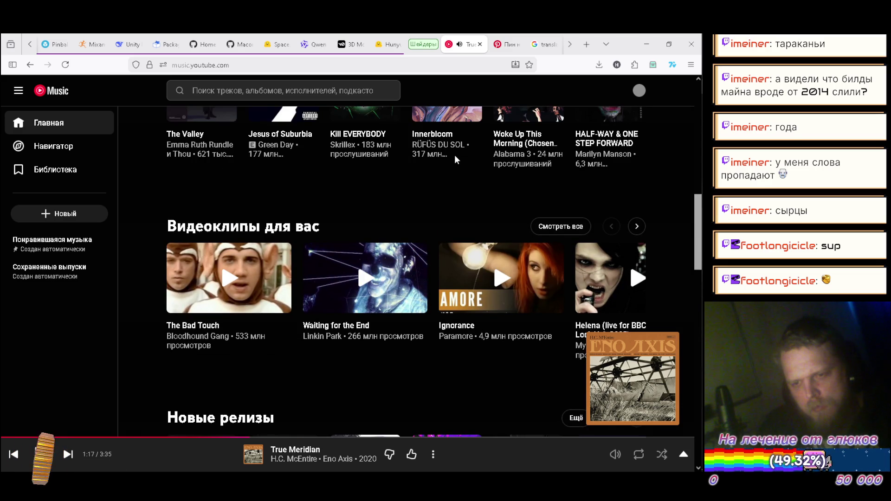
pyautogui.scroll(10, 455, 156)
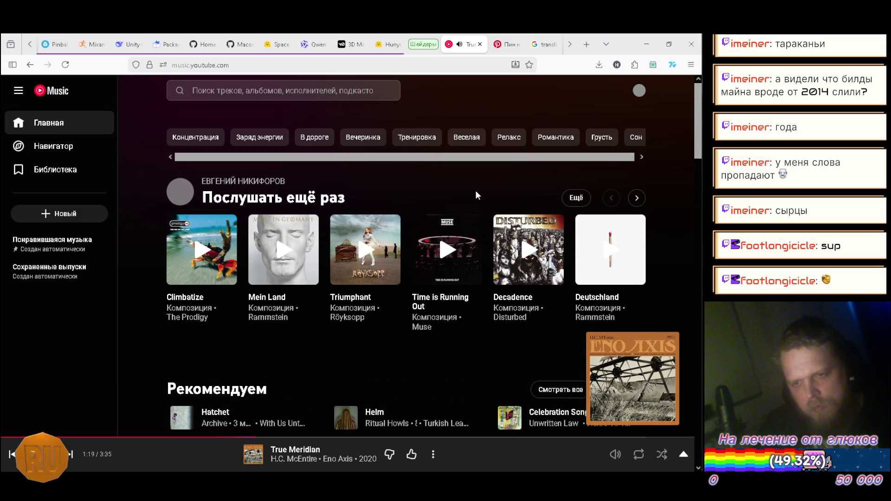
pyautogui.click(488, 463)
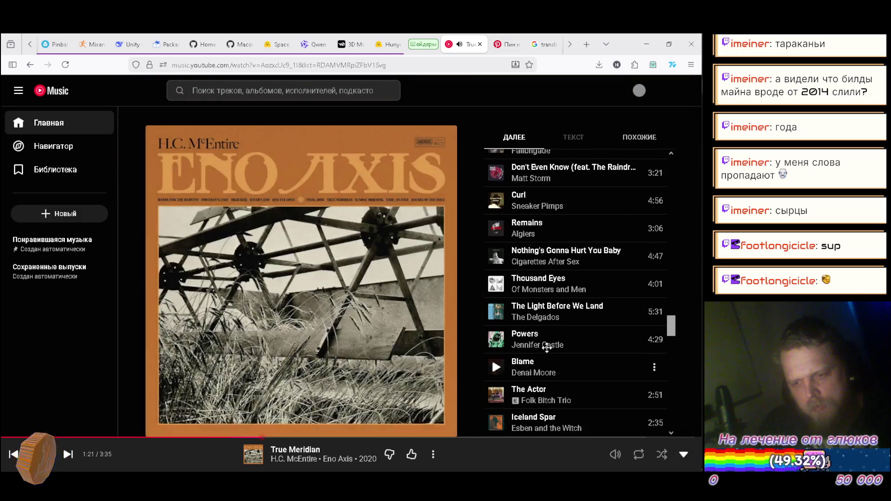
pyautogui.click(651, 41)
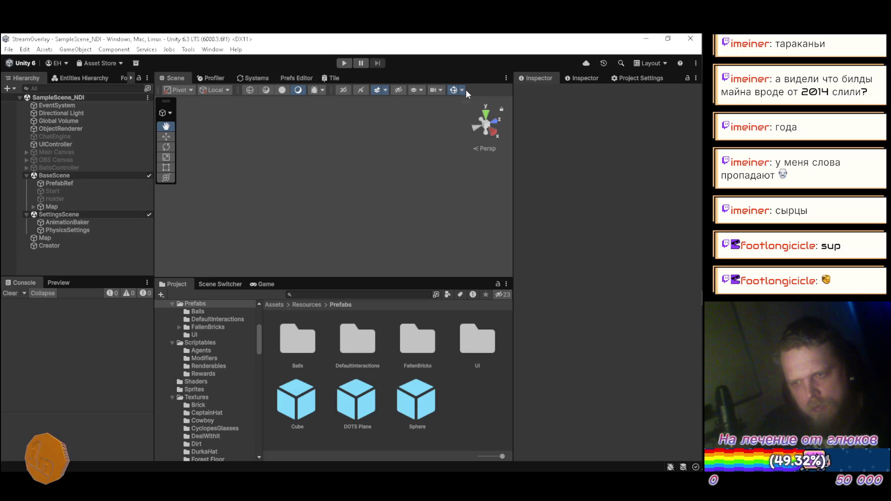
# Step: Run the scene briefly to view the terrain, stop it, and bring up TileMap.cs in Visual Studio
pyautogui.click(346, 61)
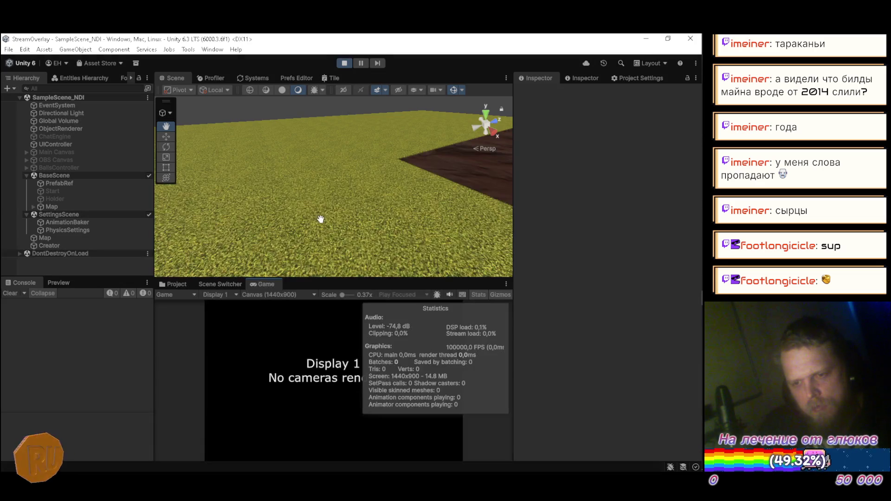
pyautogui.moveTo(280, 206)
pyautogui.mouseDown()
pyautogui.moveTo(256, 187)
pyautogui.moveTo(189, 196)
pyautogui.moveTo(246, 179)
pyautogui.moveTo(366, 174)
pyautogui.moveTo(138, 199)
pyautogui.moveTo(79, 140)
pyautogui.moveTo(86, 152)
pyautogui.moveTo(235, 201)
pyautogui.moveTo(225, 201)
pyautogui.moveTo(494, 222)
pyautogui.moveTo(441, 218)
pyautogui.moveTo(203, 241)
pyautogui.moveTo(259, 195)
pyautogui.mouseUp()
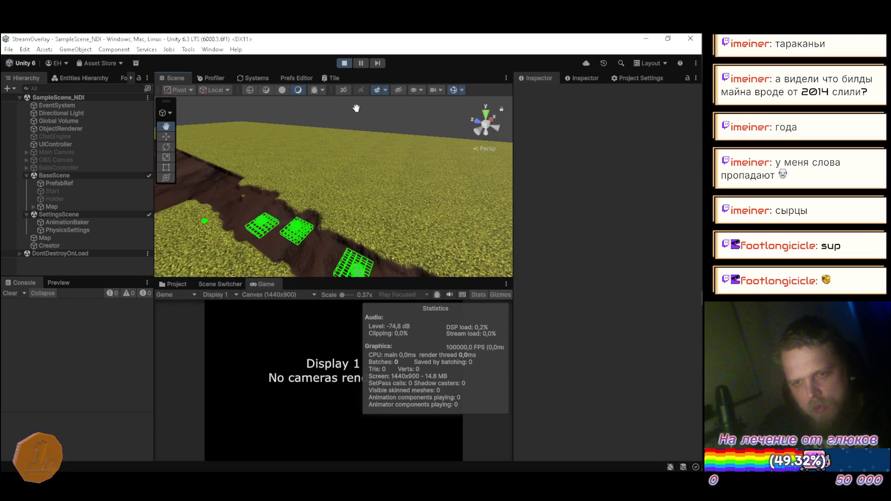
pyautogui.click(345, 63)
pyautogui.click(687, 211)
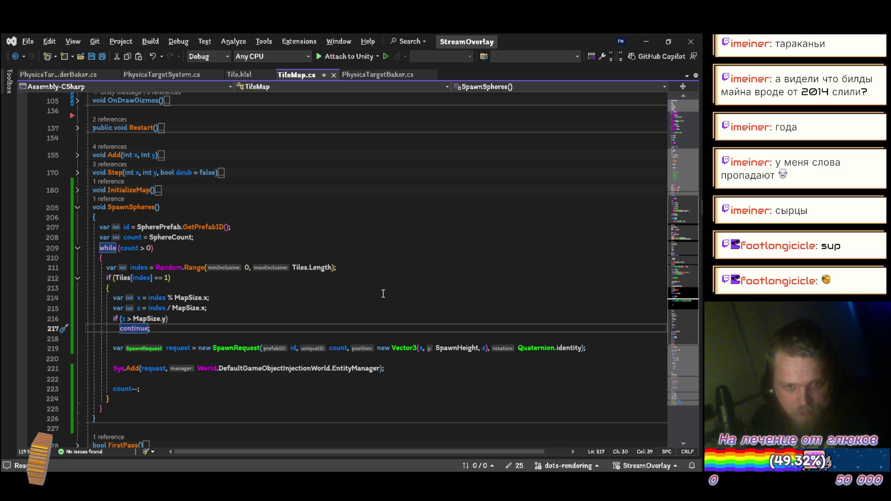
# Step: Put the cursor back at the end of the MapSize.y condition without editing, and return to Unity
pyautogui.press('Up')
pyautogui.press('End')
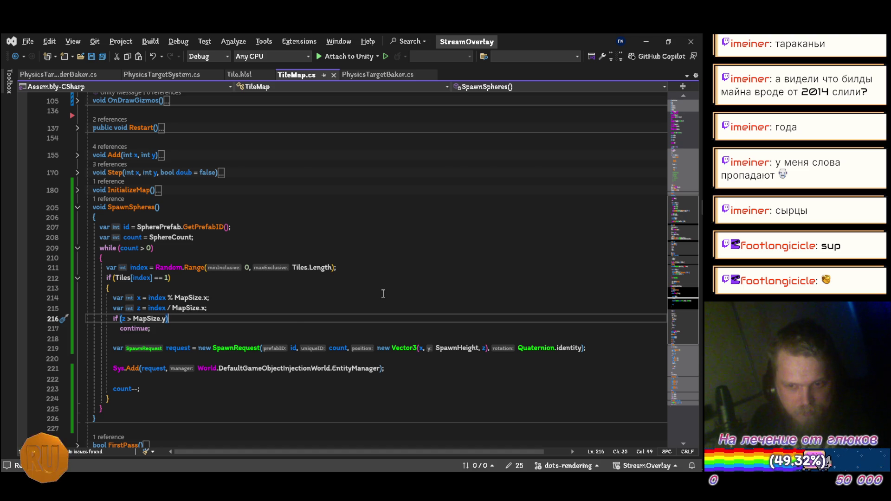
pyautogui.hotkey('alt', 'Tab')
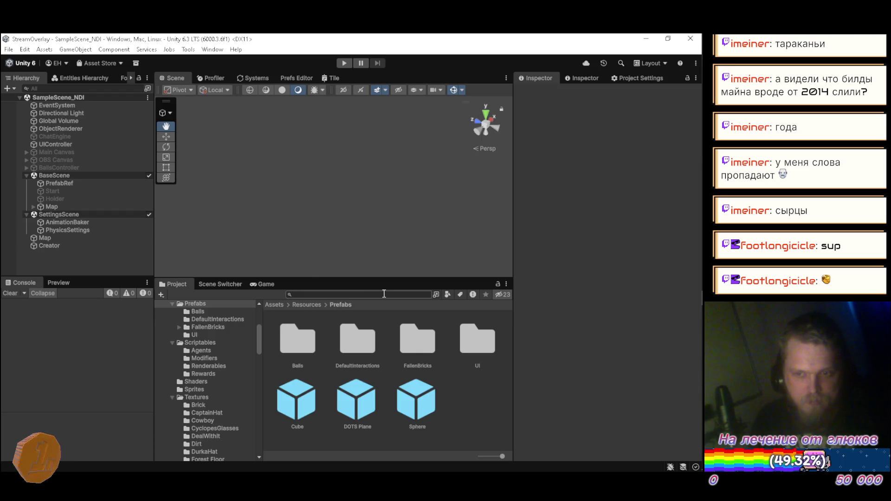
# Step: Set the Sphere prefab's Transform scale X and Z to 1
pyautogui.click(61, 239)
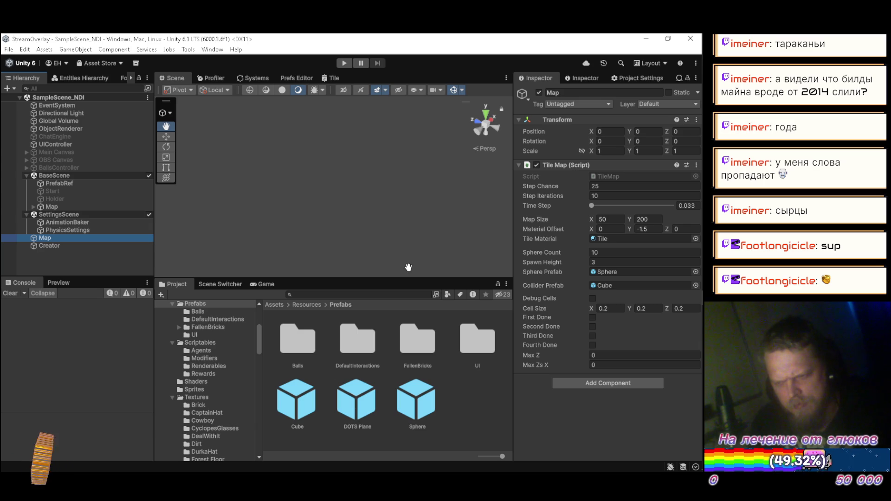
pyautogui.click(416, 400)
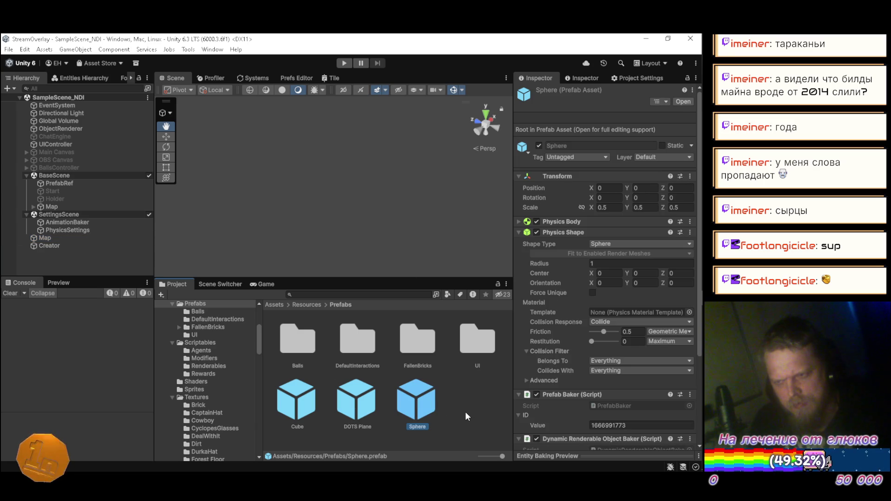
pyautogui.write('1')
pyautogui.click(646, 207)
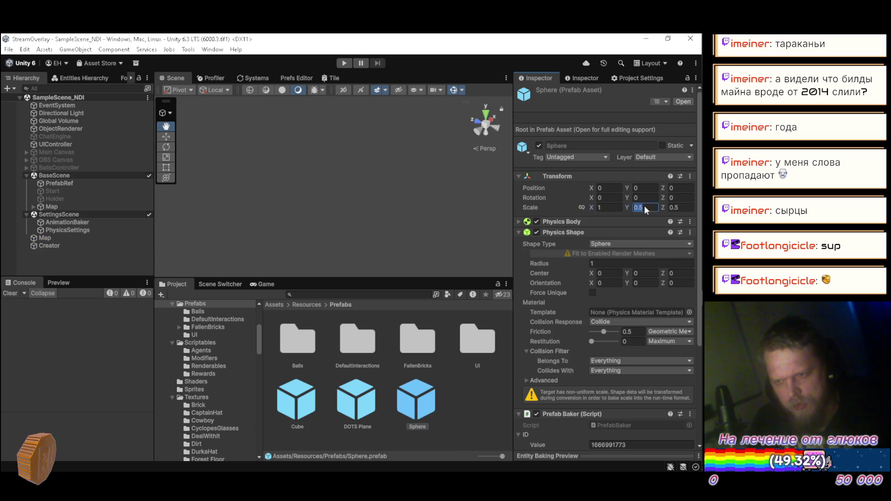
pyautogui.click(678, 207)
pyautogui.write('1')
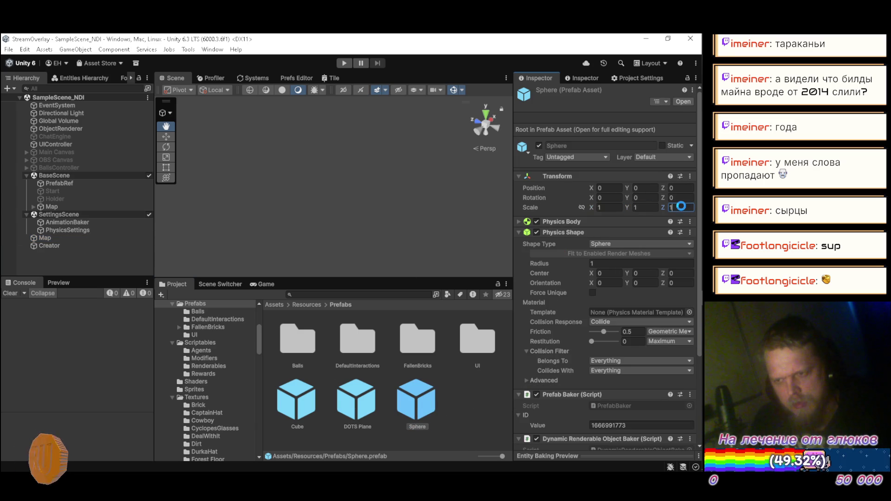
# Step: Check the Cube and DOTS Plane prefabs, reselect Sphere, and start Play mode
pyautogui.click(302, 409)
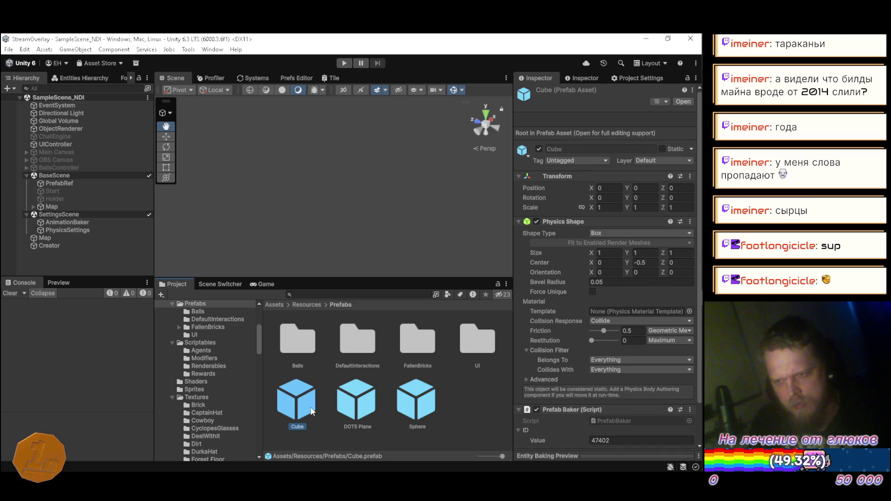
pyautogui.click(357, 408)
pyautogui.click(408, 407)
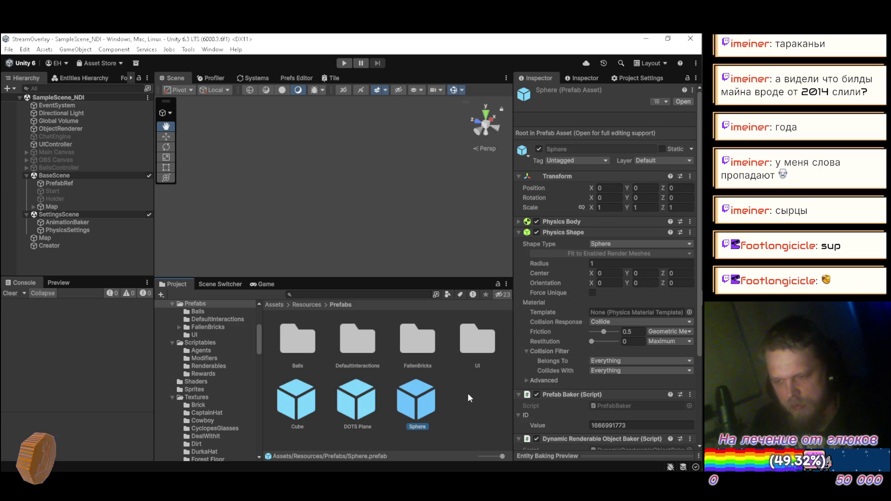
pyautogui.click(348, 63)
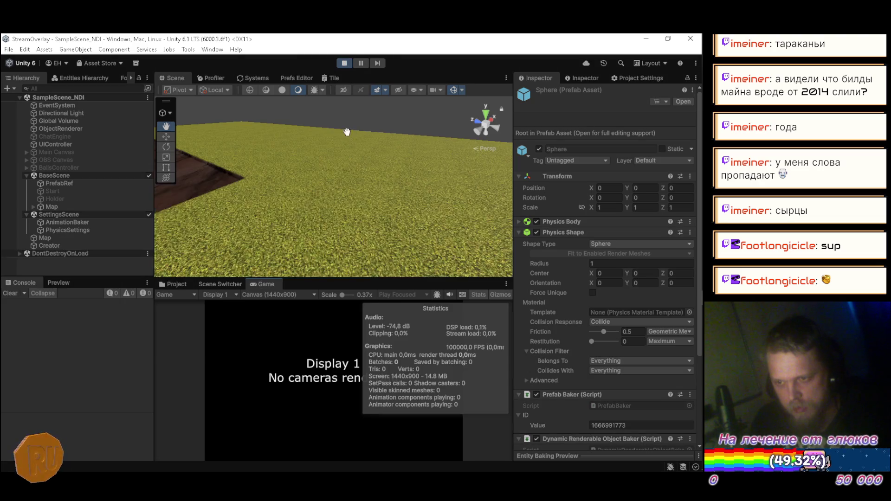
# Step: Orbit along the dirt trench with collider wireframes shown, enlarging and maximizing the Scene view
pyautogui.moveTo(387, 178)
pyautogui.mouseDown()
pyautogui.moveTo(266, 172)
pyautogui.moveTo(249, 190)
pyautogui.moveTo(430, 191)
pyautogui.moveTo(328, 190)
pyautogui.moveTo(383, 197)
pyautogui.moveTo(323, 219)
pyautogui.mouseUp()
pyautogui.scroll(-5, 324, 219)
pyautogui.click(453, 91)
pyautogui.moveTo(371, 181)
pyautogui.mouseDown()
pyautogui.moveTo(357, 156)
pyautogui.moveTo(276, 162)
pyautogui.moveTo(374, 164)
pyautogui.moveTo(466, 97)
pyautogui.moveTo(402, 173)
pyautogui.moveTo(438, 176)
pyautogui.moveTo(309, 176)
pyautogui.moveTo(454, 168)
pyautogui.moveTo(441, 195)
pyautogui.mouseUp()
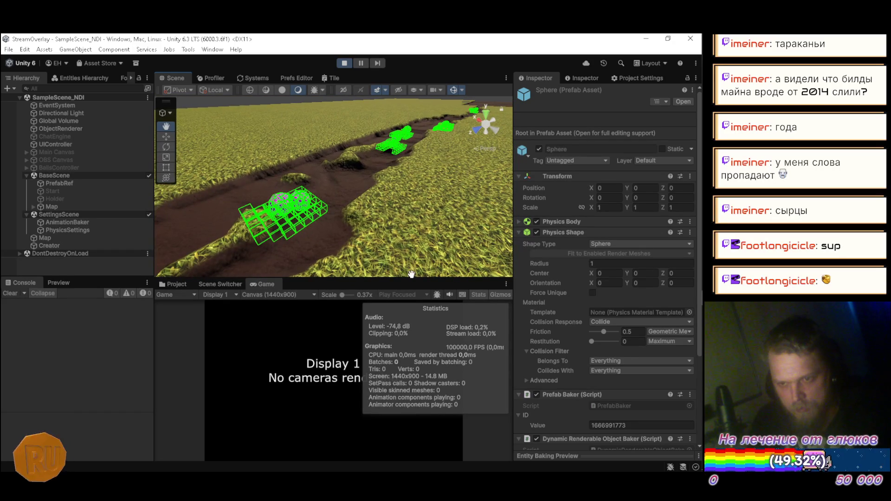
pyautogui.moveTo(413, 281); pyautogui.dragTo(413, 417)
pyautogui.moveTo(334, 227)
pyautogui.mouseDown()
pyautogui.moveTo(287, 226)
pyautogui.moveTo(330, 223)
pyautogui.moveTo(260, 245)
pyautogui.moveTo(328, 239)
pyautogui.moveTo(405, 261)
pyautogui.moveTo(441, 257)
pyautogui.moveTo(380, 245)
pyautogui.mouseUp()
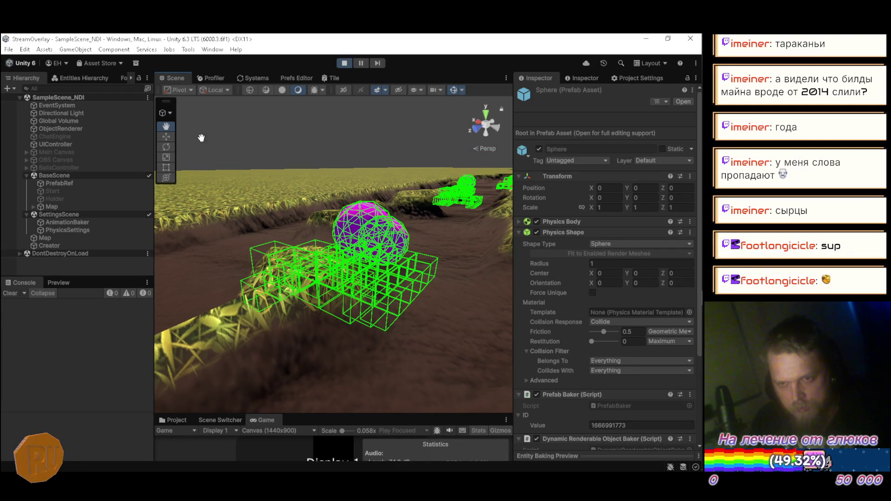
pyautogui.doubleClick(182, 79)
# Step: Orbit over the trench gaps, hiding then reshowing the sphere collider wireframes
pyautogui.moveTo(264, 182); pyautogui.dragTo(241, 171)
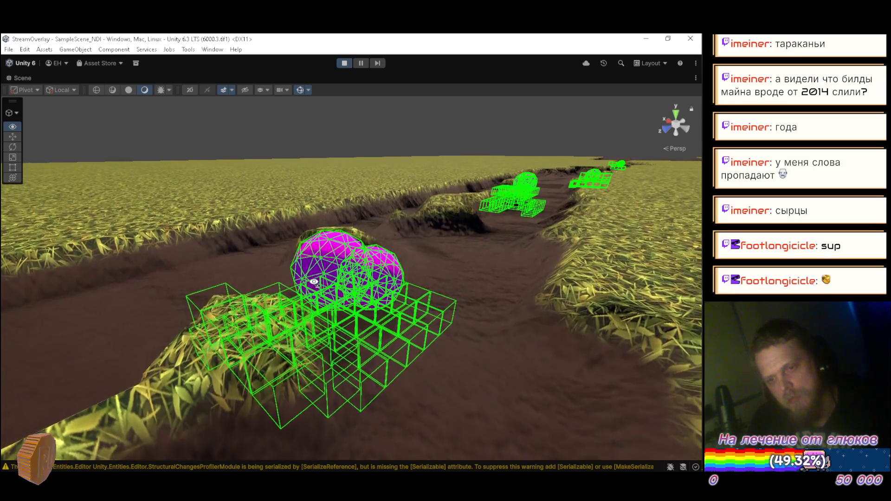
pyautogui.moveTo(316, 284)
pyautogui.mouseDown()
pyautogui.moveTo(321, 278)
pyautogui.moveTo(195, 313)
pyautogui.mouseUp()
pyautogui.click(298, 91)
pyautogui.moveTo(292, 169)
pyautogui.mouseDown()
pyautogui.moveTo(325, 201)
pyautogui.moveTo(503, 209)
pyautogui.moveTo(689, 201)
pyautogui.moveTo(4, 183)
pyautogui.moveTo(12, 169)
pyautogui.mouseUp()
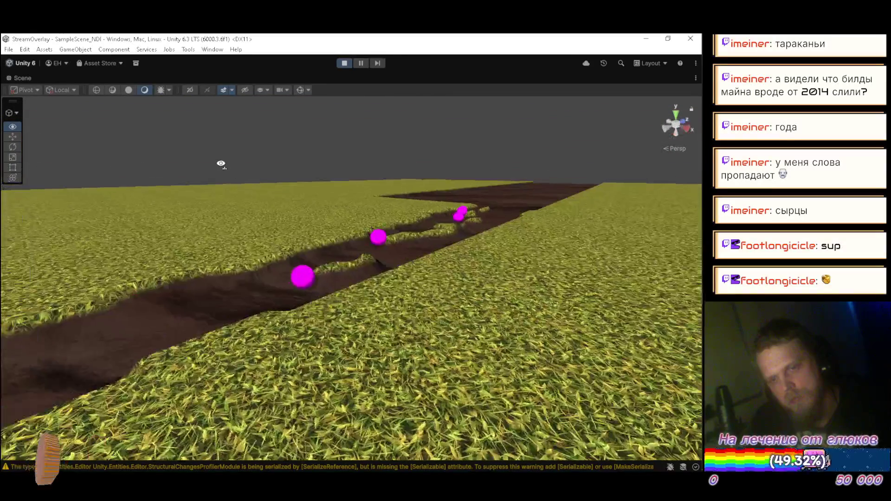
pyautogui.moveTo(241, 175); pyautogui.dragTo(428, 181)
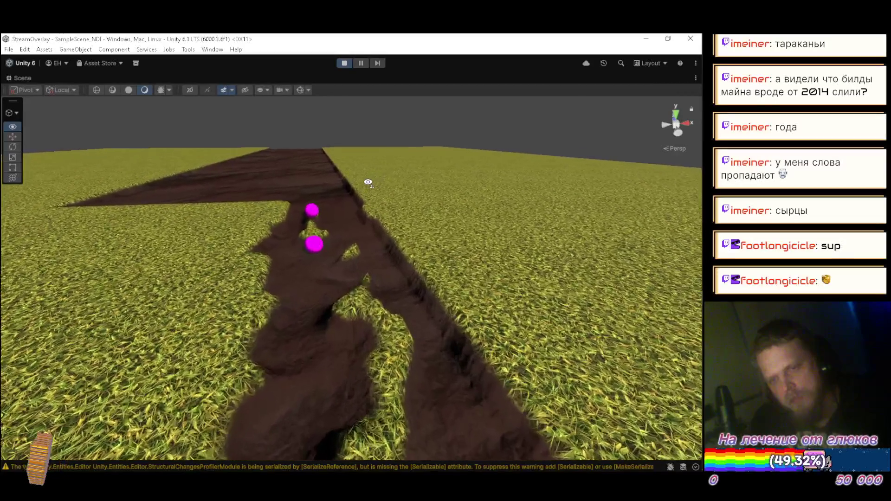
pyautogui.moveTo(368, 182)
pyautogui.mouseDown()
pyautogui.moveTo(288, 181)
pyautogui.moveTo(168, 208)
pyautogui.mouseUp()
pyautogui.click(300, 90)
pyautogui.moveTo(283, 140)
pyautogui.mouseDown()
pyautogui.moveTo(259, 153)
pyautogui.moveTo(279, 147)
pyautogui.moveTo(272, 144)
pyautogui.moveTo(262, 173)
pyautogui.moveTo(215, 193)
pyautogui.moveTo(428, 188)
pyautogui.mouseUp()
# Step: Fly through the scene with WASD/QE to view the spheres down the trench
pyautogui.press('a')
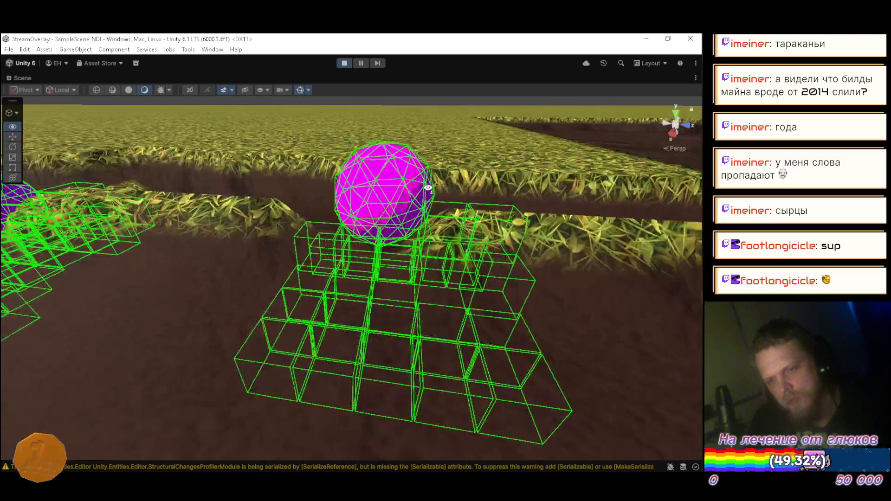
pyautogui.press('s')
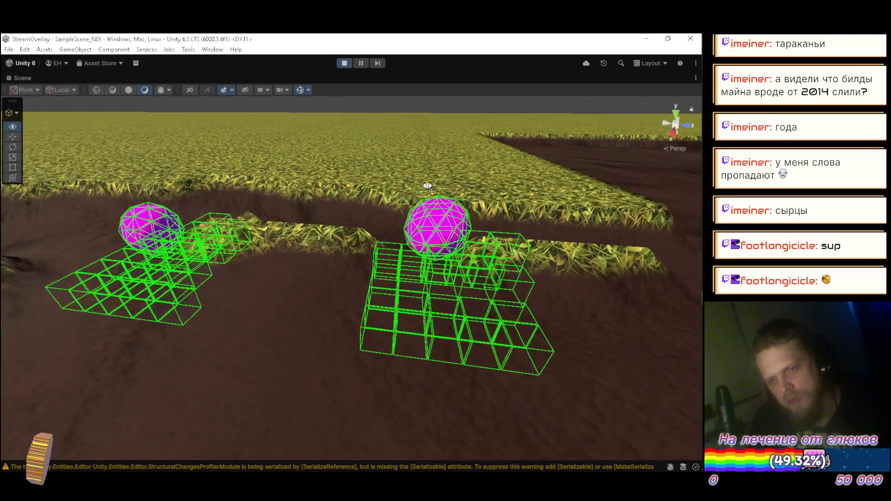
pyautogui.press('q')
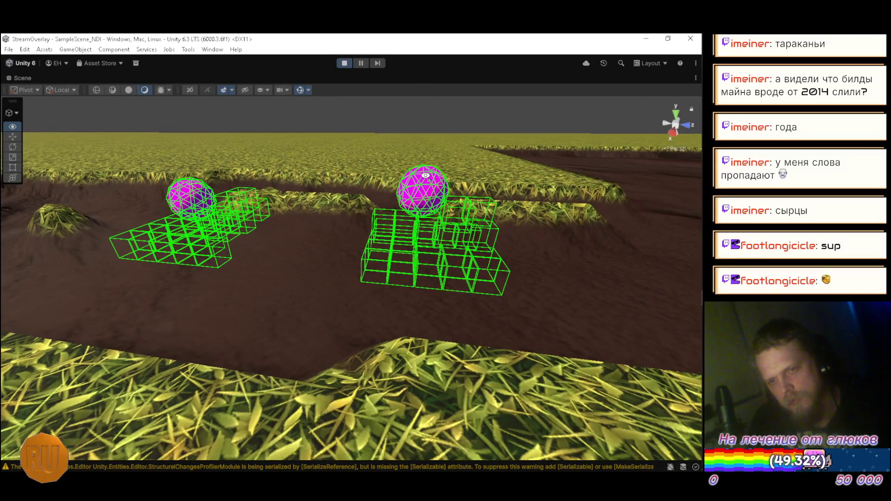
pyautogui.press('e')
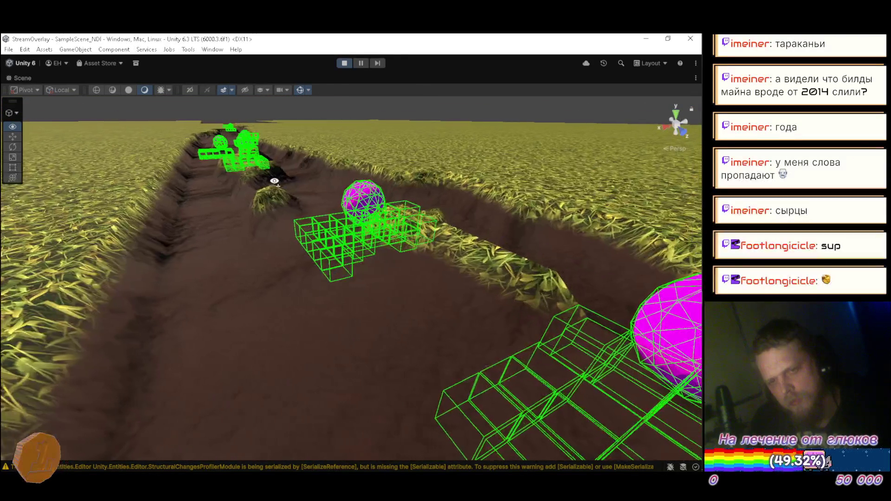
pyautogui.press('s')
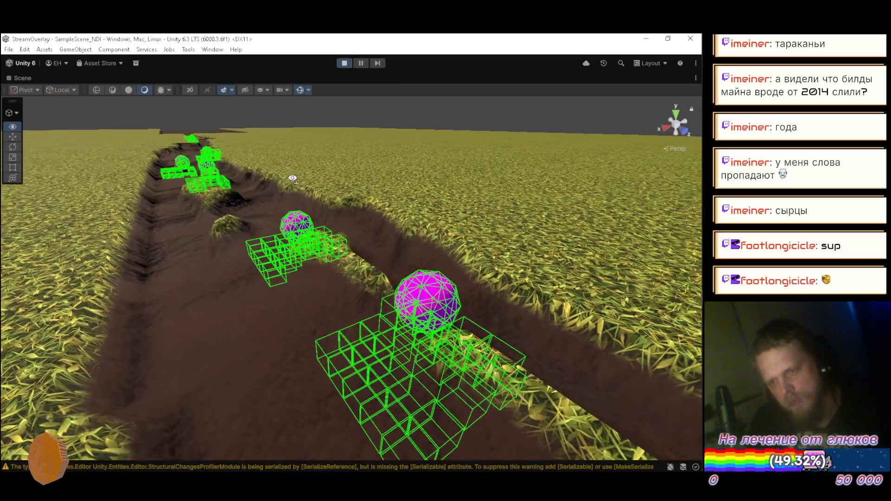
pyautogui.press('a')
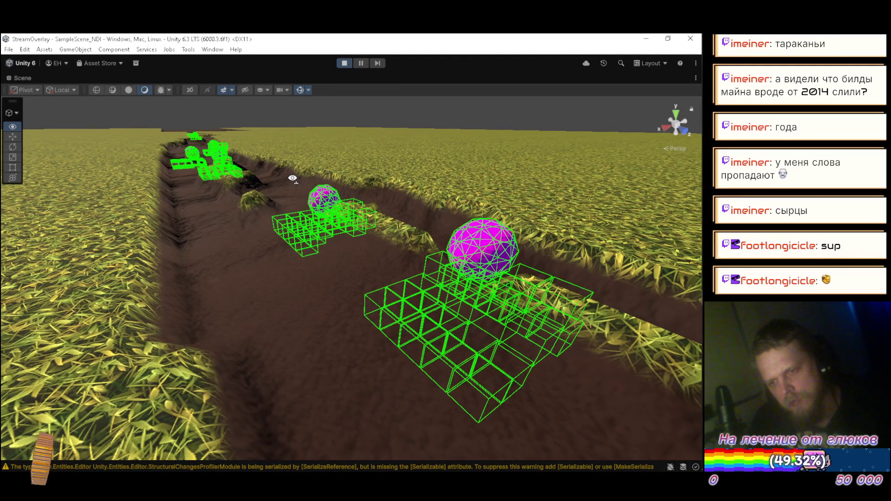
pyautogui.rightClick(292, 178)
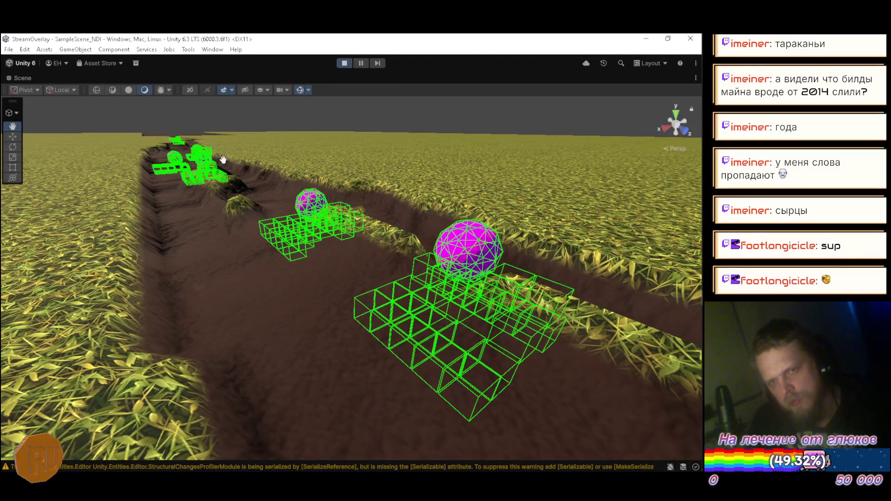
# Step: Record in the Profiler, select frame 1001's CPU timeline, and maximize the Profiler
pyautogui.doubleClick(29, 78)
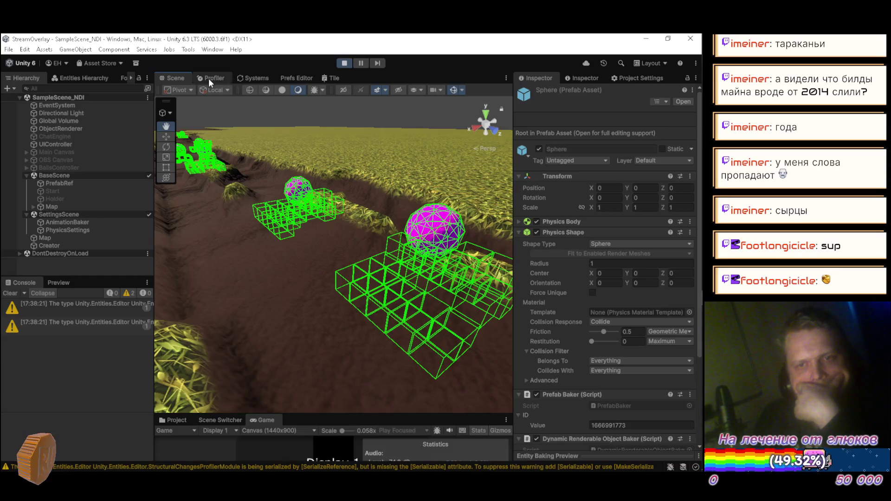
pyautogui.click(223, 78)
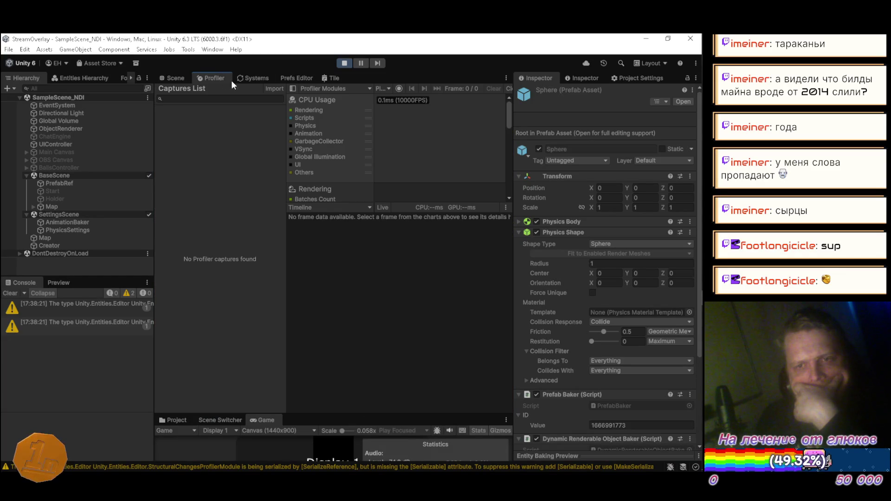
pyautogui.click(399, 89)
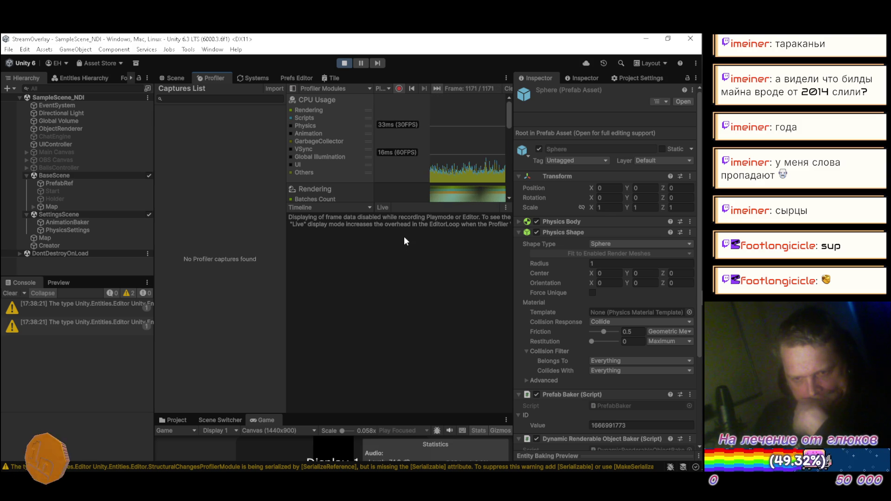
pyautogui.click(486, 138)
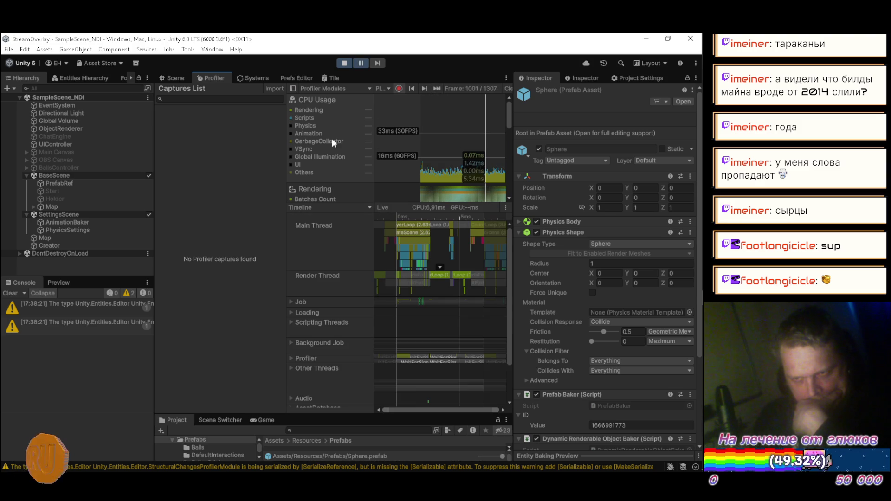
pyautogui.doubleClick(217, 75)
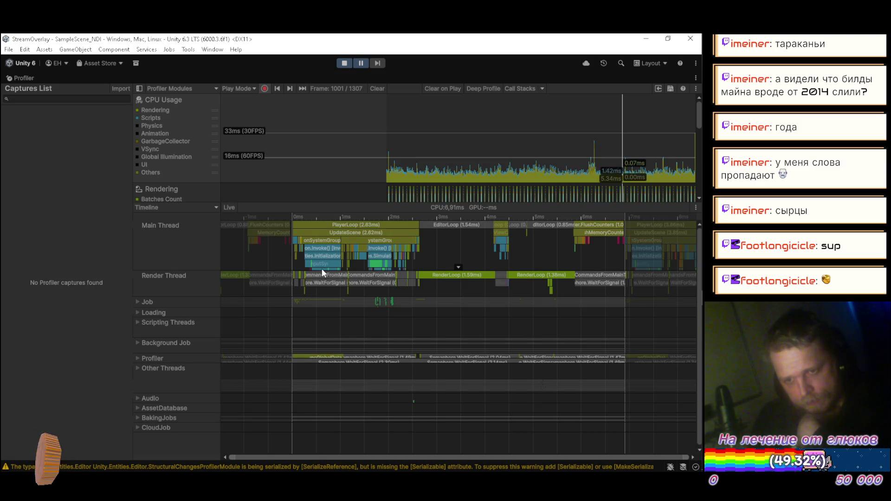
# Step: Heighten the Main Thread lane, expand Job worker lanes, and zoom into SimulationSystemGroup of frame 1001
pyautogui.moveTo(322, 271); pyautogui.dragTo(324, 287)
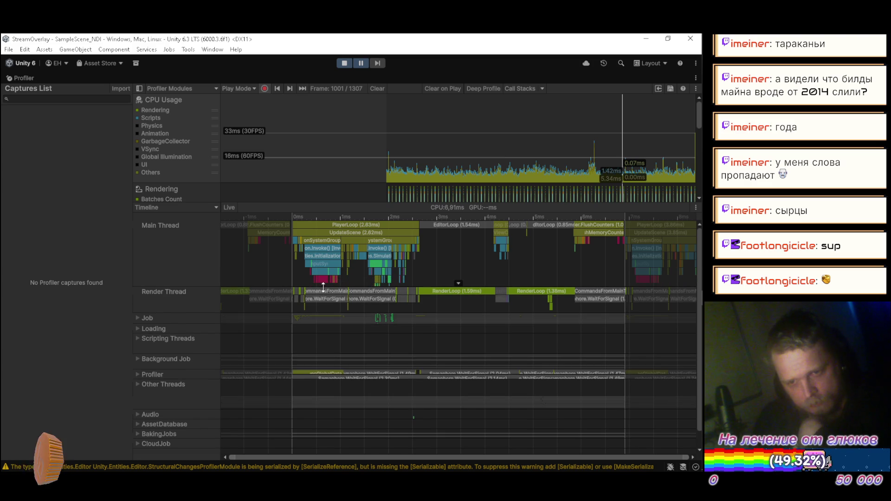
pyautogui.click(137, 317)
pyautogui.scroll(10, 394, 268)
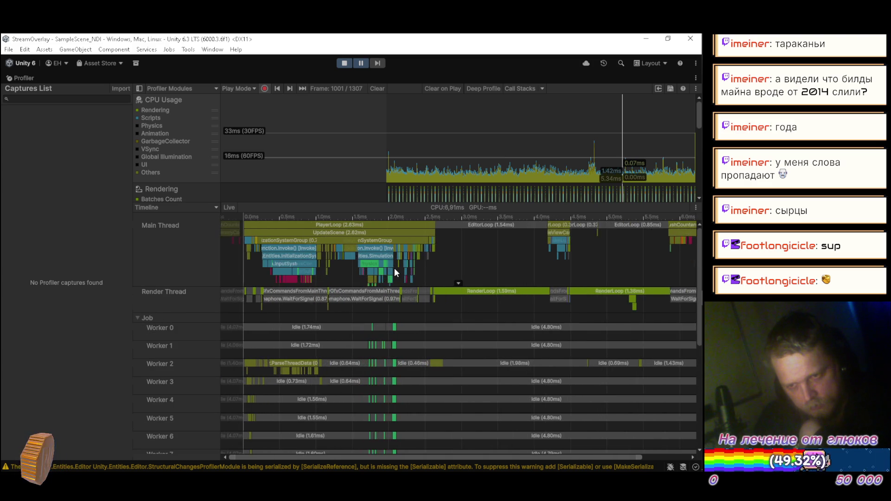
pyautogui.scroll(8, 394, 268)
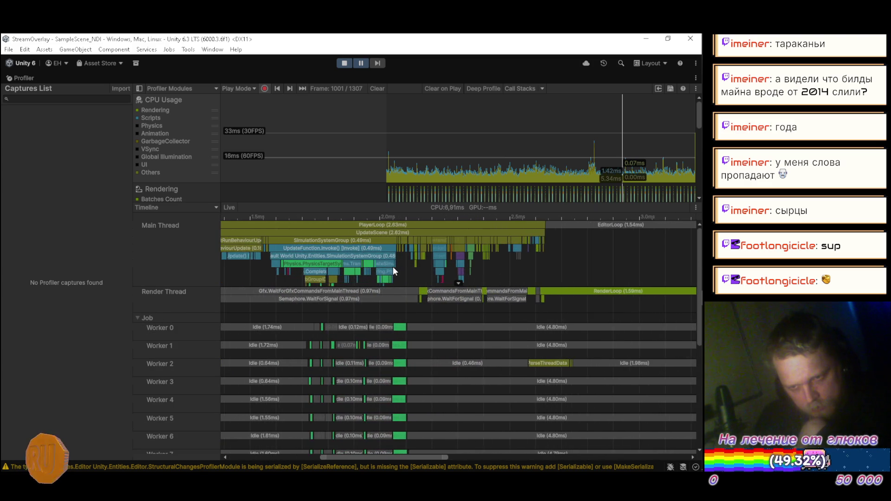
pyautogui.scroll(7, 393, 268)
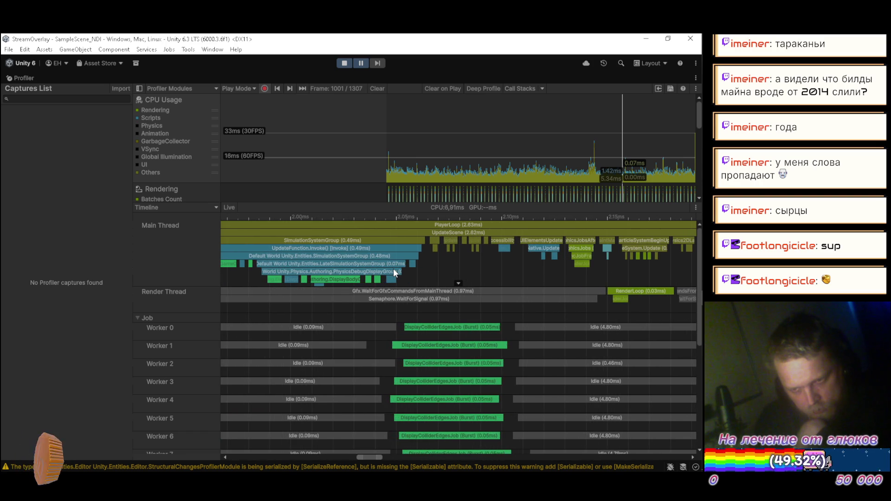
pyautogui.scroll(-15, 500, 286)
pyautogui.scroll(5, 502, 287)
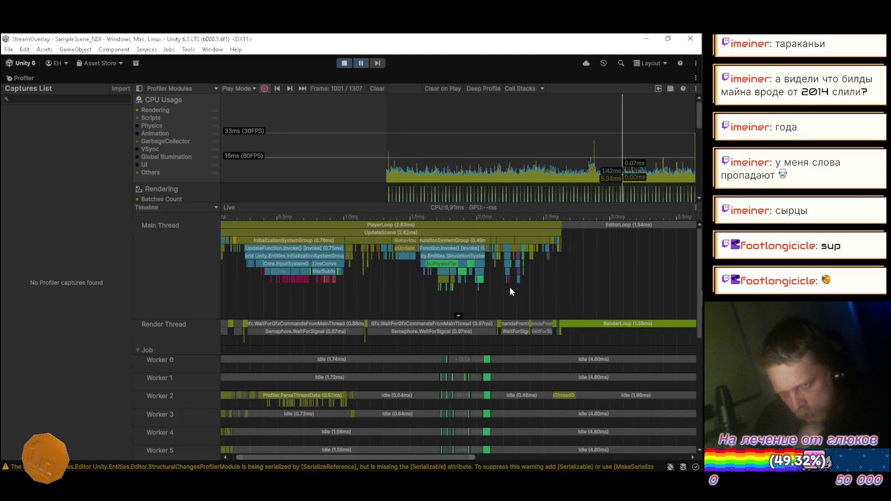
pyautogui.scroll(8, 493, 288)
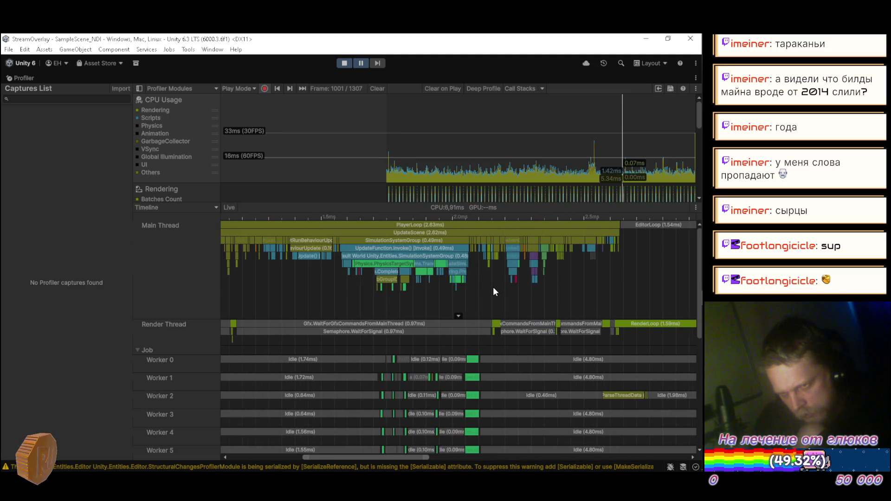
pyautogui.scroll(6, 488, 289)
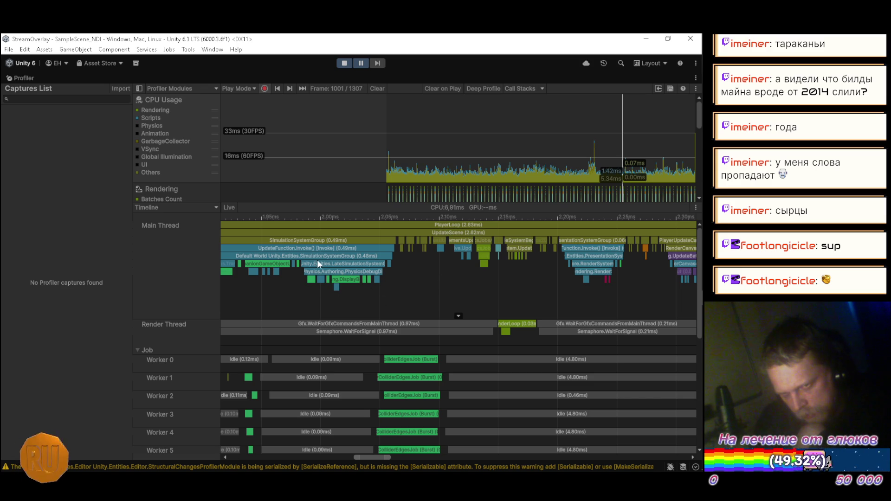
pyautogui.scroll(1, 269, 290)
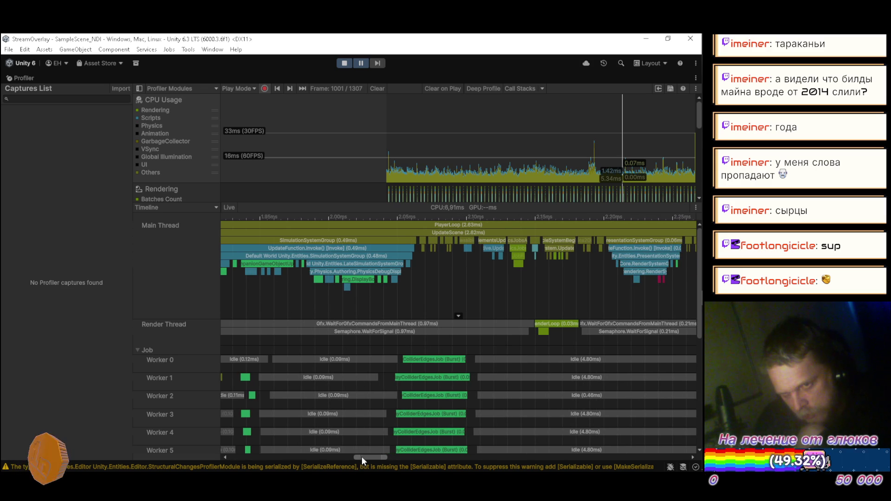
pyautogui.moveTo(363, 457); pyautogui.dragTo(343, 458)
# Step: Pan and zoom around frame 1001's physics jobs on the timeline
pyautogui.scroll(-2, 515, 281)
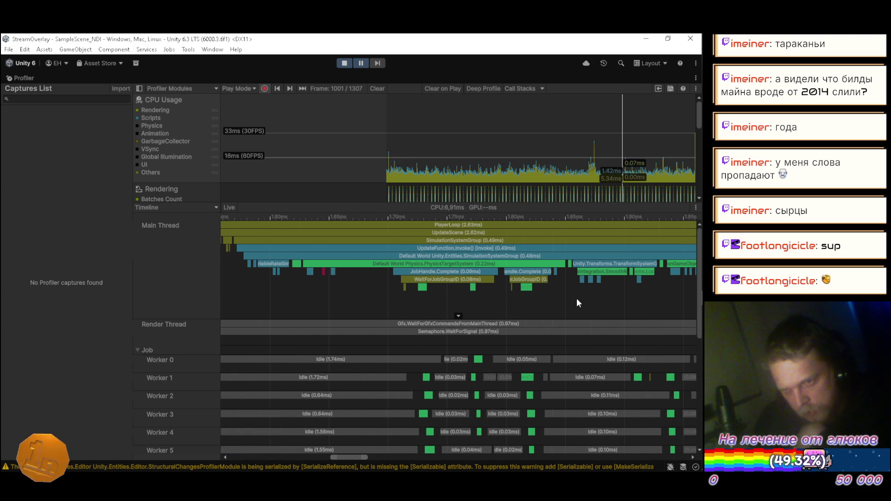
pyautogui.moveTo(698, 268)
pyautogui.mouseDown()
pyautogui.moveTo(691, 344)
pyautogui.moveTo(686, 266)
pyautogui.mouseUp()
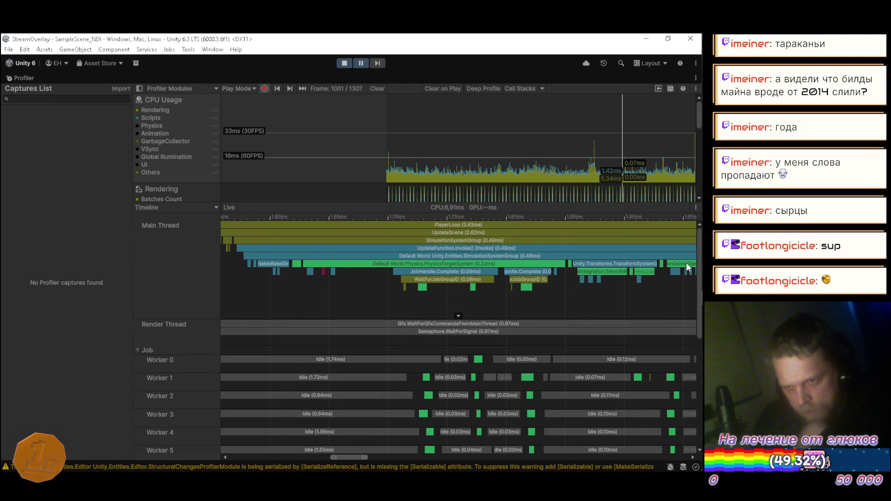
pyautogui.scroll(1, 594, 285)
pyautogui.scroll(1, 470, 308)
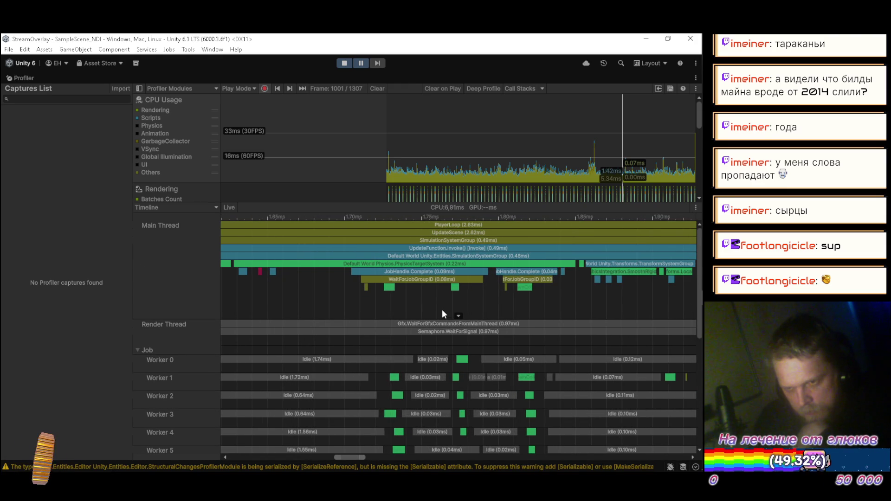
pyautogui.scroll(1, 490, 307)
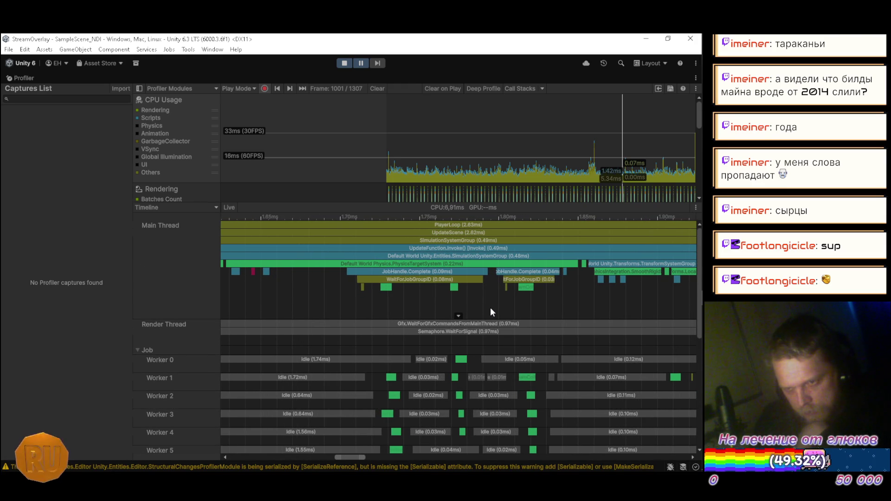
pyautogui.scroll(-1, 570, 299)
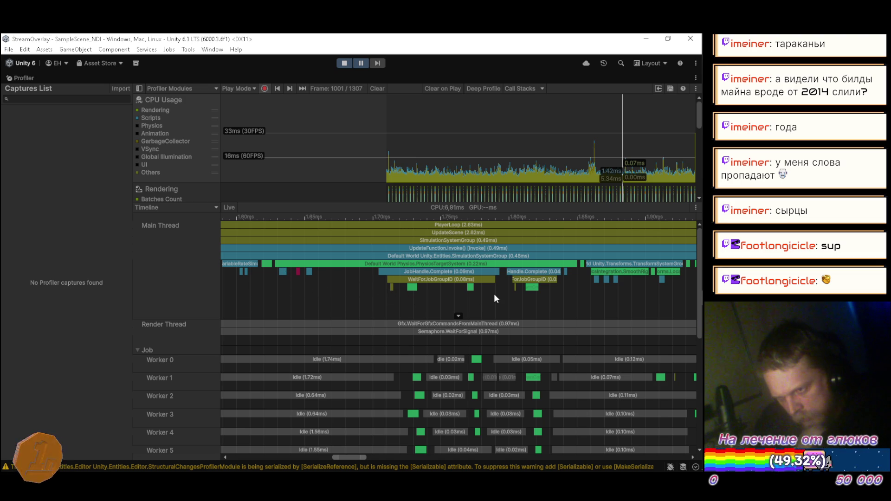
pyautogui.scroll(-3, 494, 294)
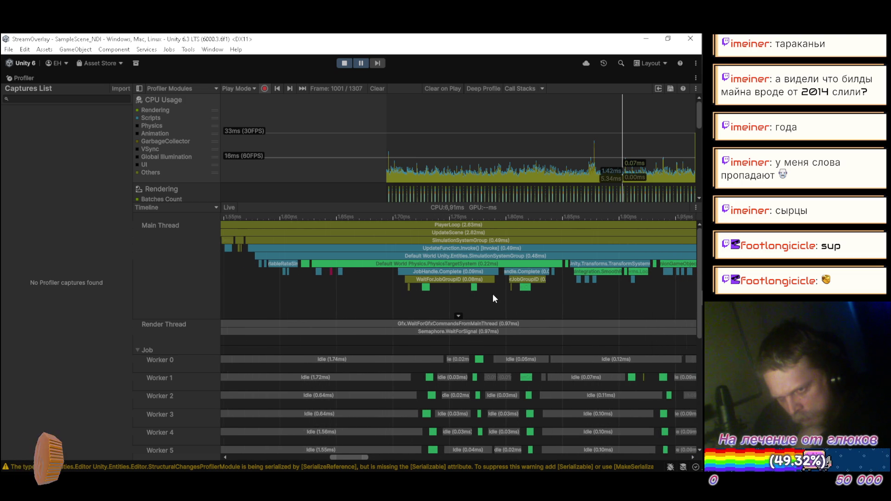
pyautogui.scroll(2, 492, 294)
pyautogui.scroll(1, 396, 293)
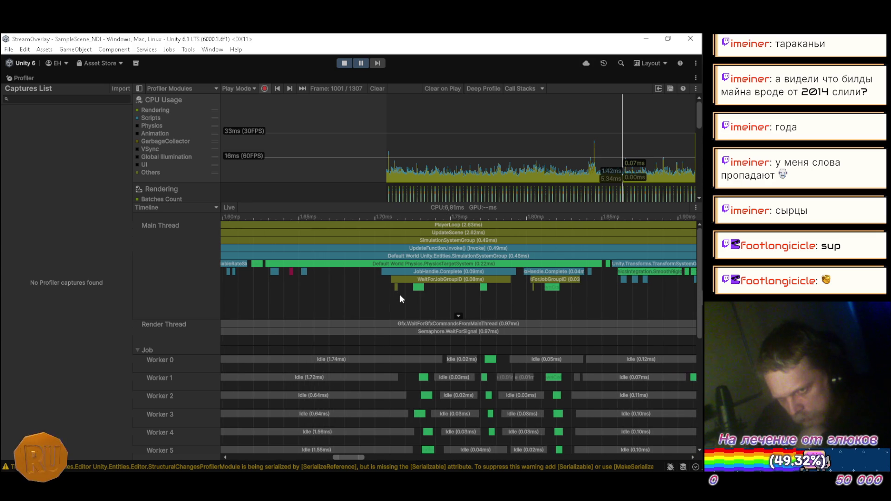
pyautogui.scroll(3, 400, 294)
# Step: Zoom back out over the timeline and step forward to frame 1002
pyautogui.scroll(-2, 425, 302)
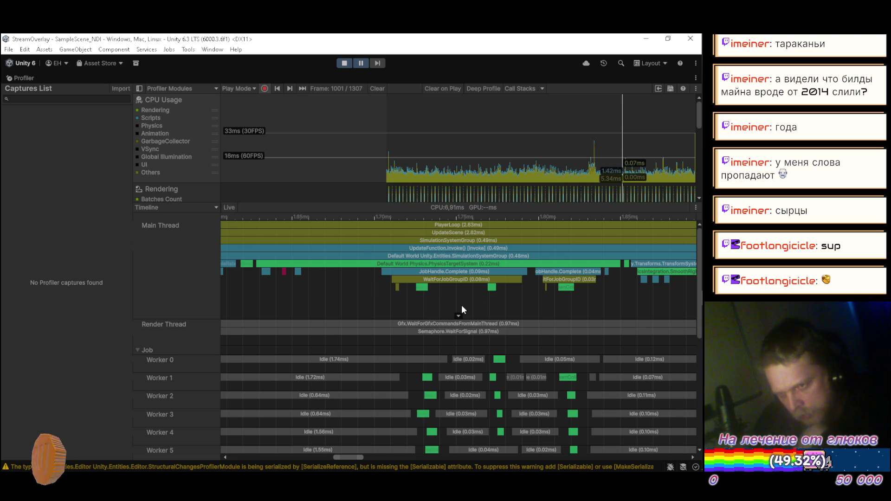
pyautogui.scroll(-2, 529, 301)
pyautogui.scroll(-2, 544, 299)
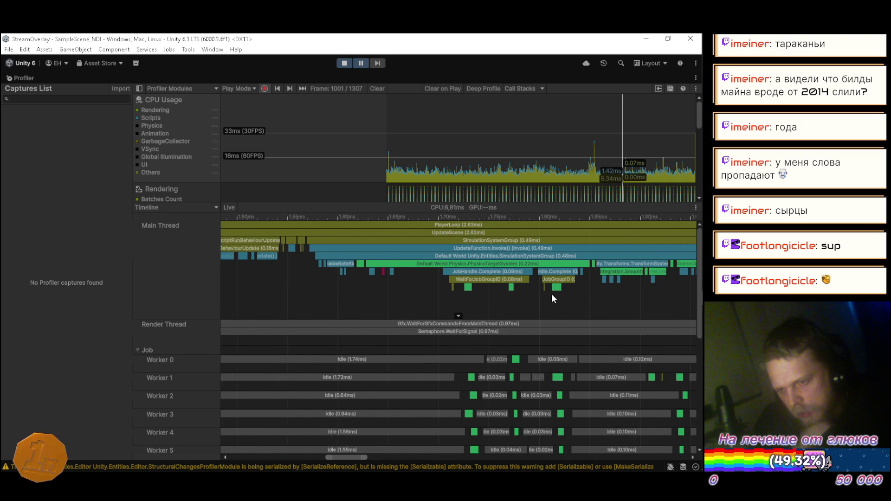
pyautogui.scroll(-1, 566, 307)
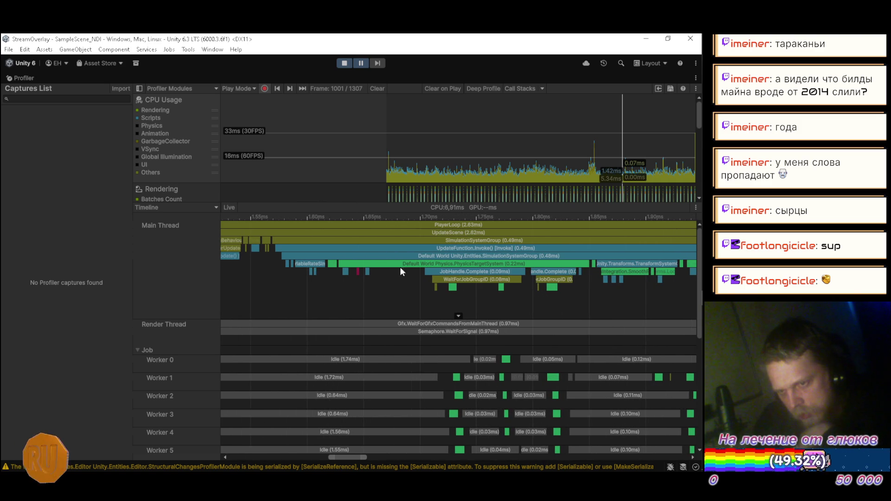
pyautogui.scroll(-4, 608, 300)
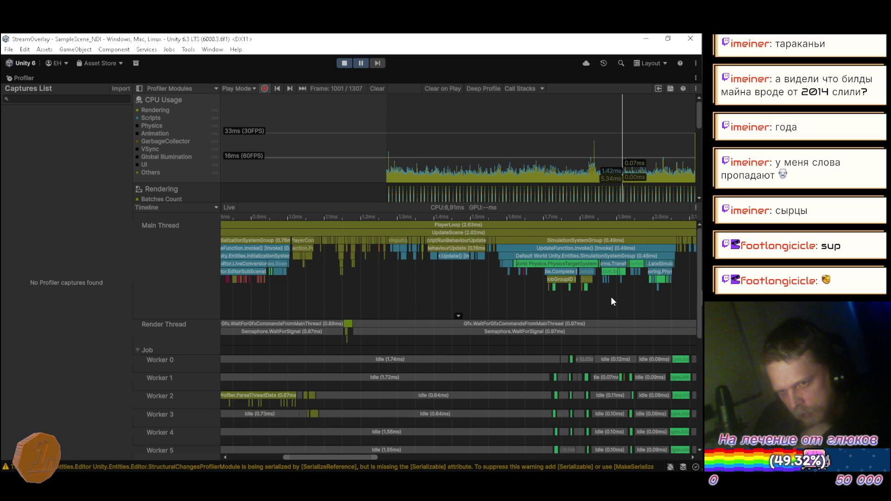
pyautogui.scroll(-4, 611, 296)
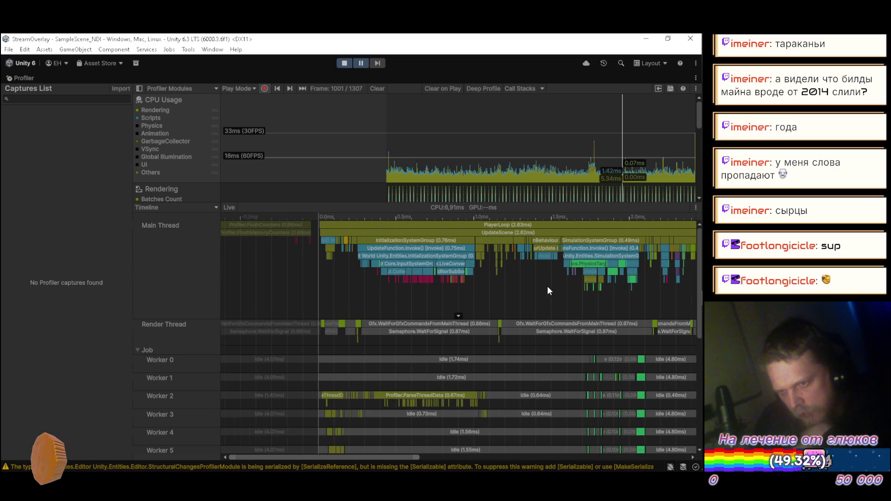
pyautogui.scroll(5, 439, 283)
pyautogui.scroll(3, 444, 286)
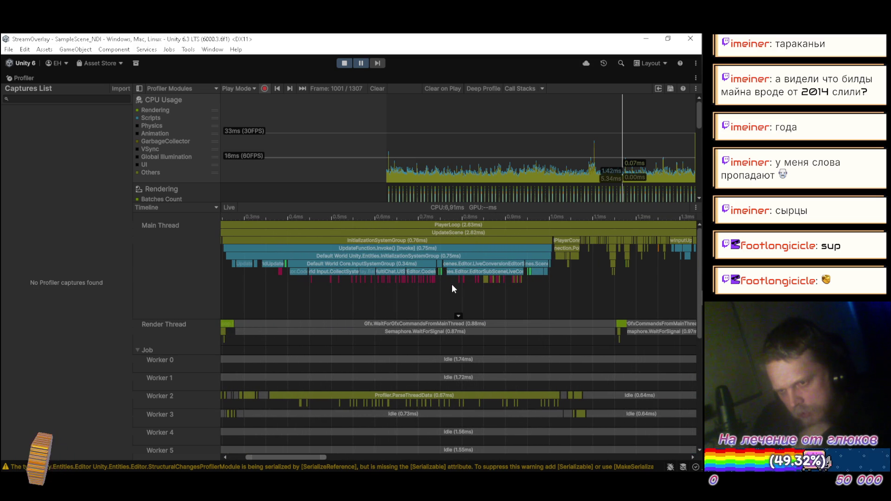
pyautogui.click(290, 88)
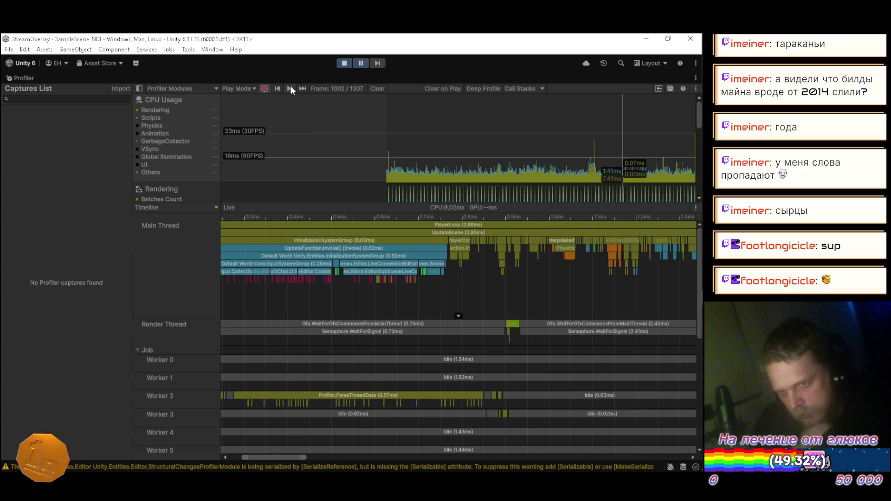
# Step: Step forward to frame 1003 and zoom its main-thread timeline
pyautogui.scroll(-4, 630, 280)
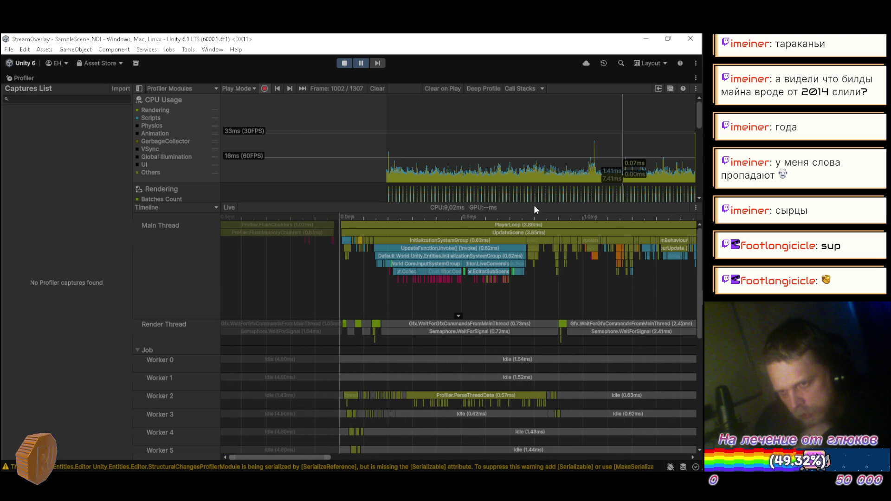
pyautogui.scroll(5, 677, 269)
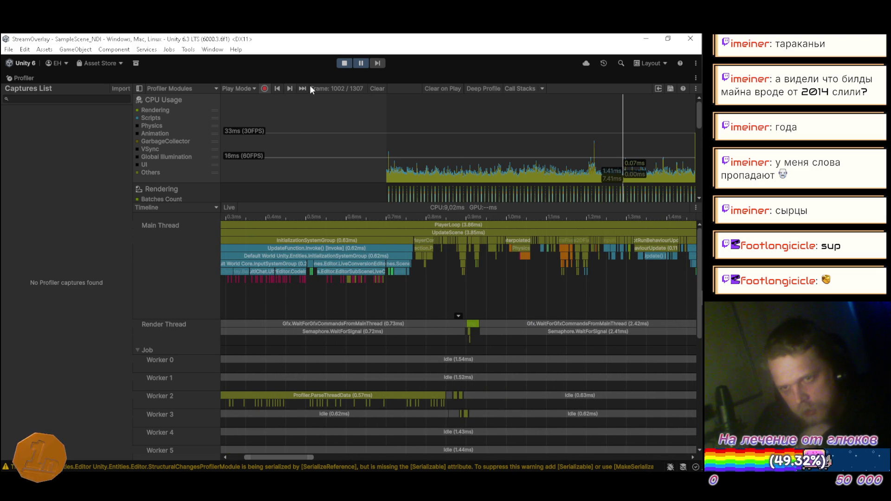
pyautogui.click(288, 88)
pyautogui.scroll(-5, 527, 258)
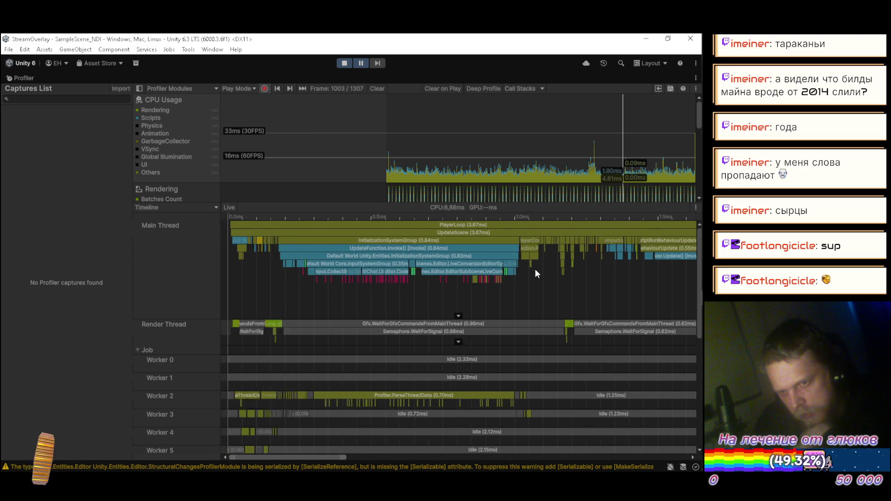
pyautogui.scroll(-5, 542, 278)
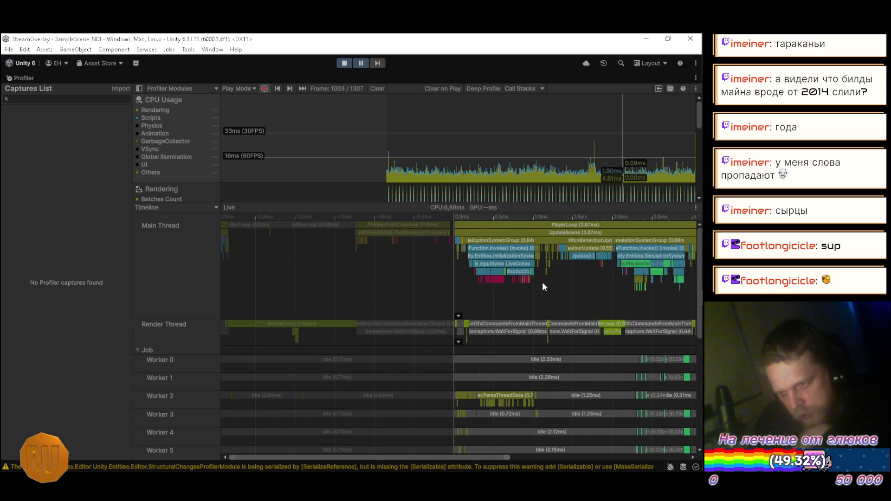
pyautogui.scroll(2, 644, 281)
pyautogui.scroll(5, 578, 284)
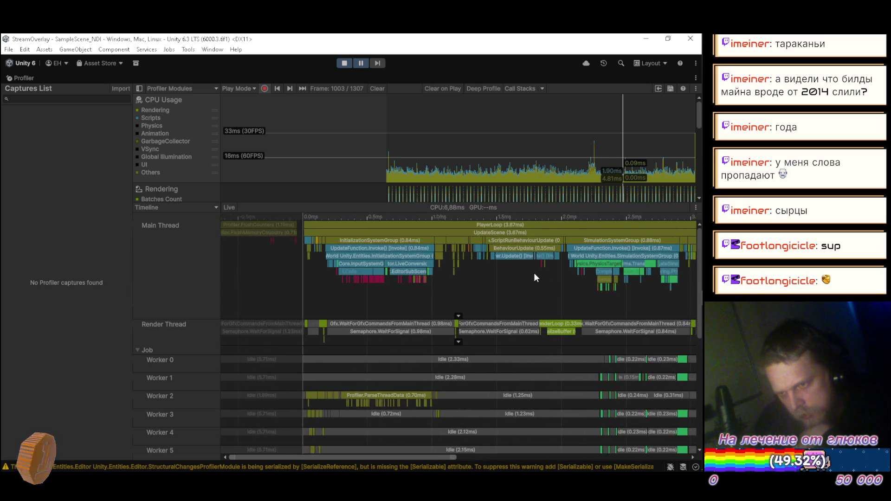
pyautogui.scroll(4, 520, 275)
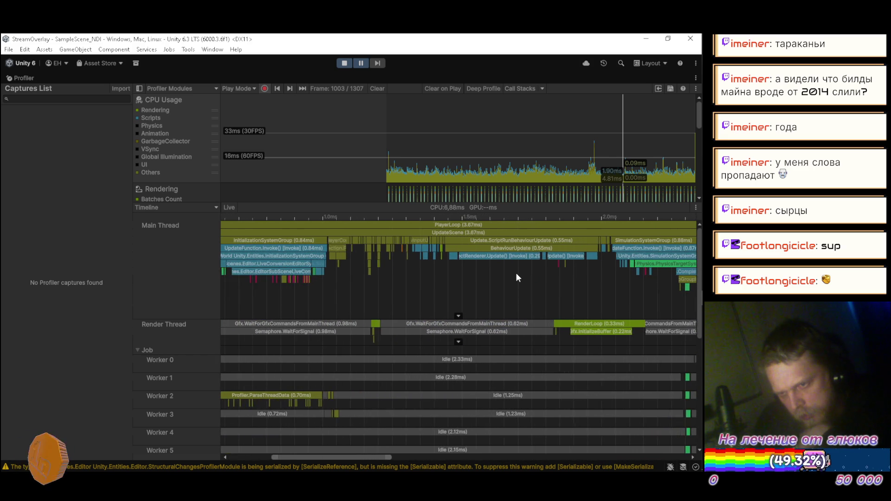
# Step: Zoom in and out across frame 1003's timeline, then advance to frame 1004
pyautogui.scroll(-2, 491, 266)
pyautogui.scroll(-4, 494, 277)
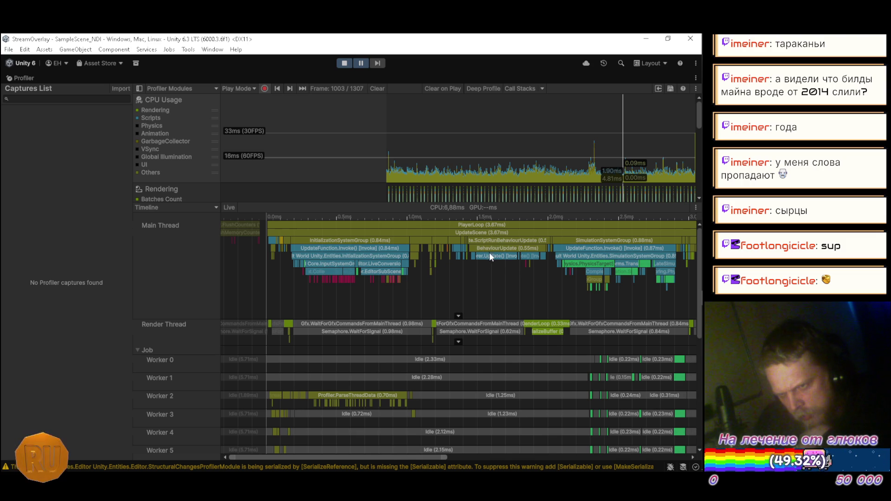
pyautogui.scroll(2, 487, 255)
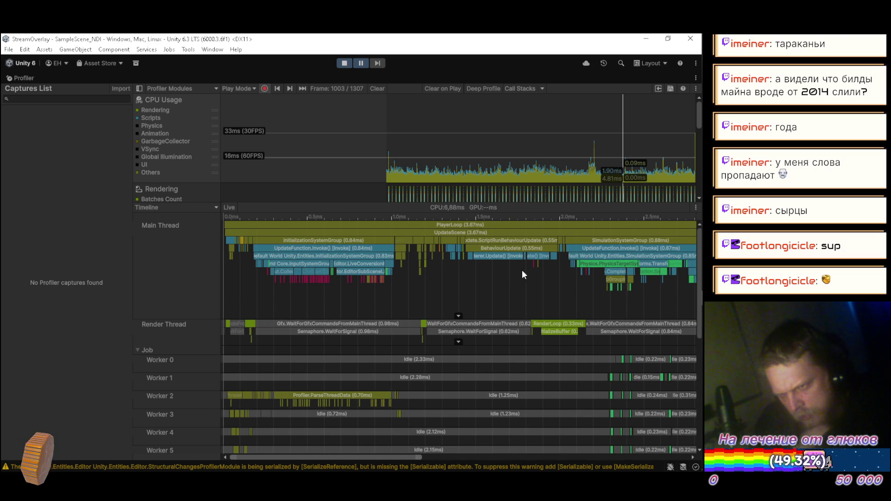
pyautogui.scroll(3, 516, 265)
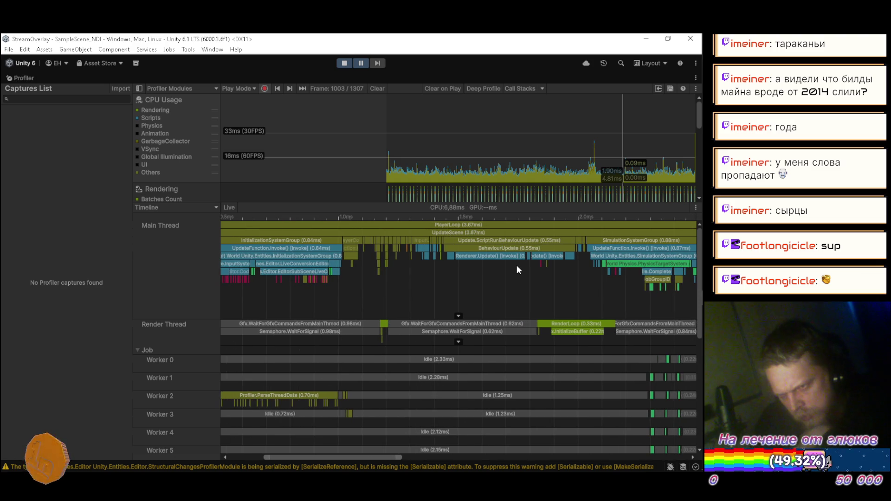
pyautogui.scroll(-4, 517, 266)
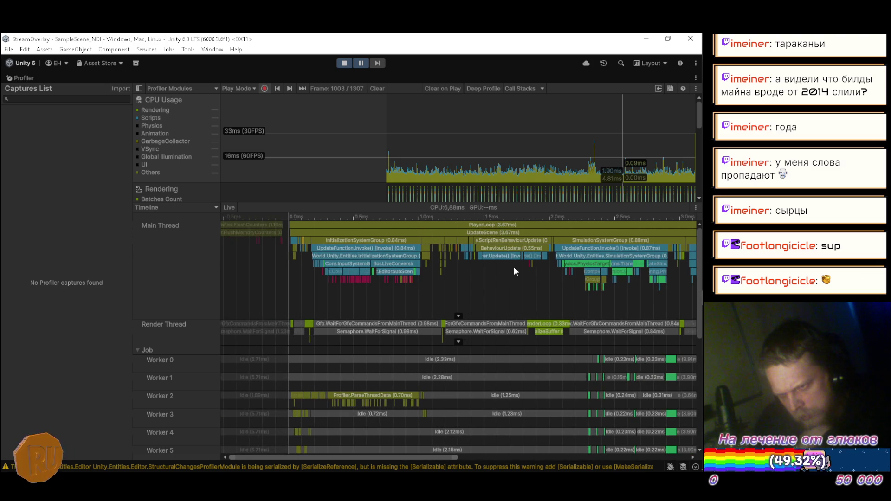
pyautogui.scroll(2, 513, 271)
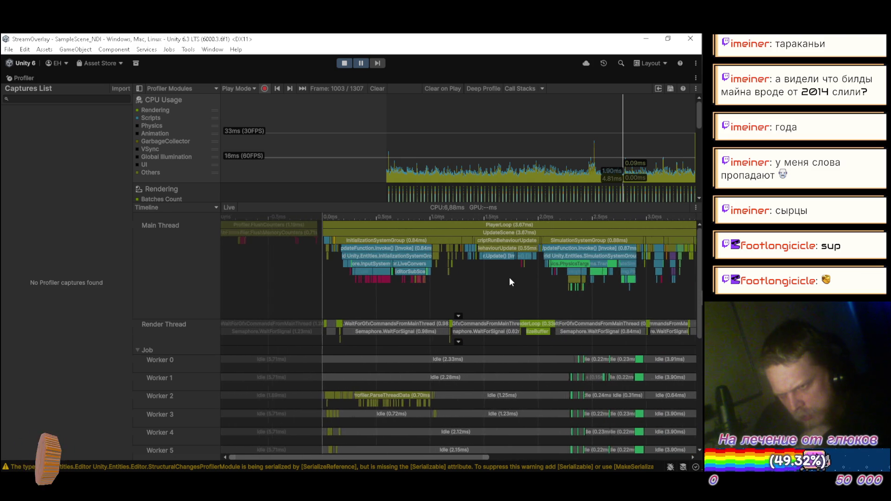
pyautogui.scroll(2, 494, 278)
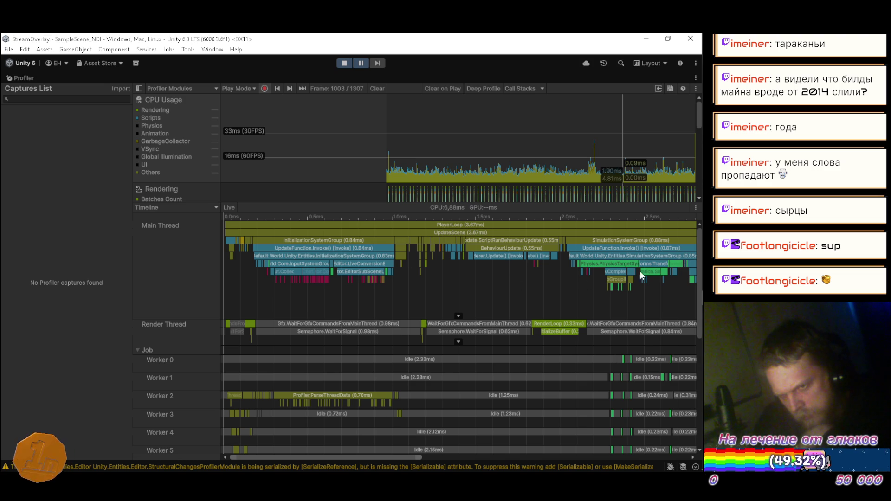
pyautogui.click(293, 87)
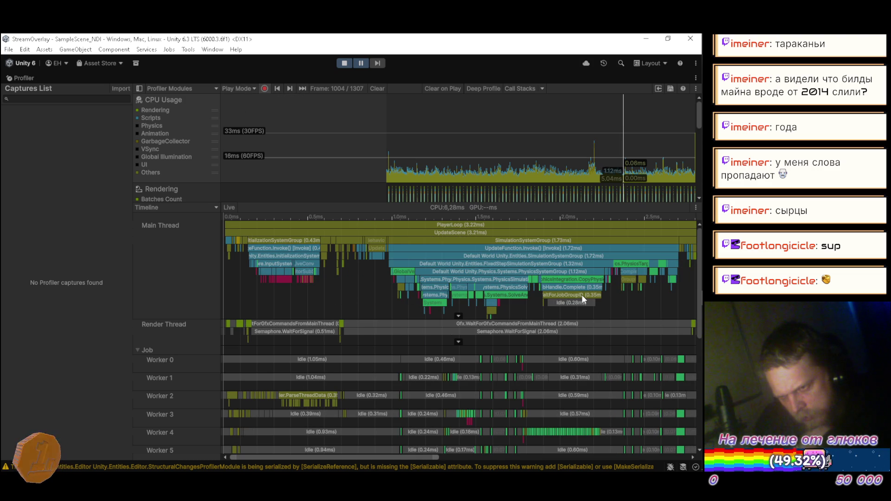
# Step: Zoom the frame 1004 timeline and frame the PlayerLoop sample to fill it
pyautogui.scroll(1, 418, 290)
pyautogui.scroll(3, 430, 294)
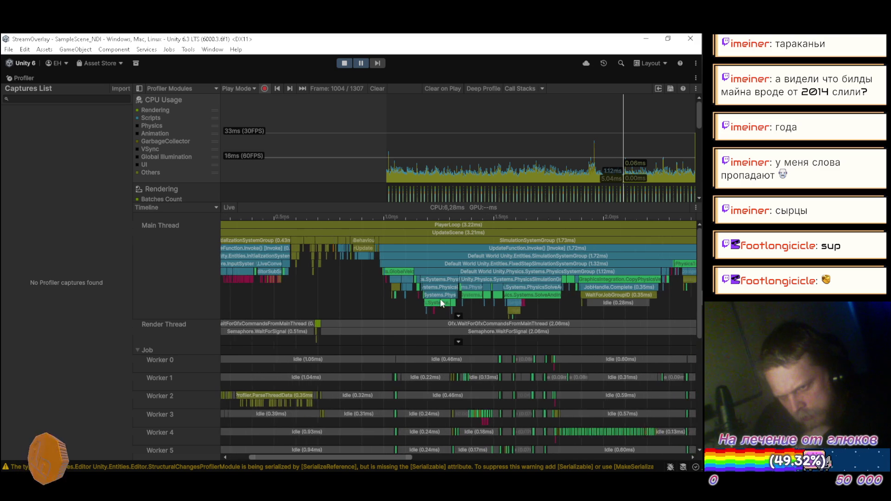
pyautogui.scroll(3, 439, 293)
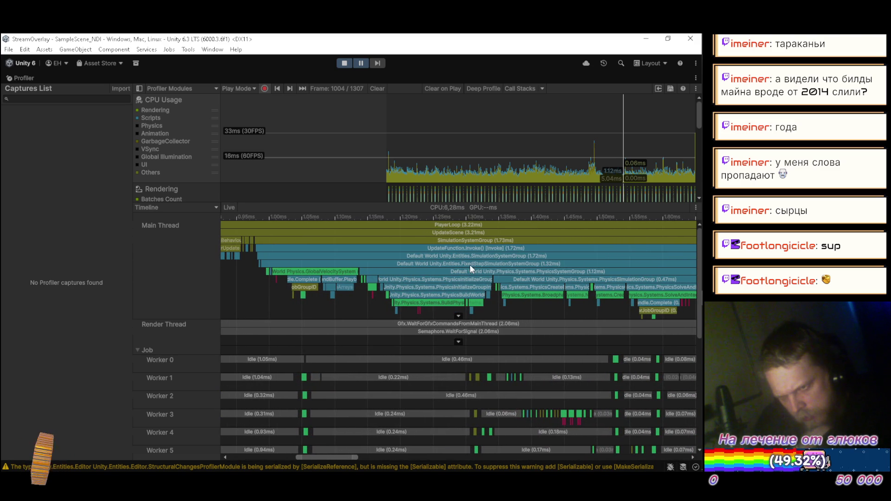
pyautogui.scroll(-6, 564, 271)
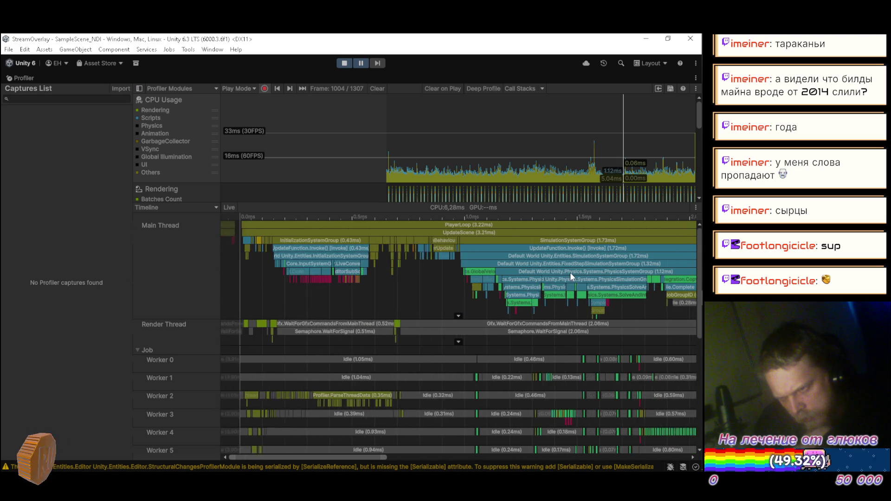
pyautogui.scroll(-8, 570, 272)
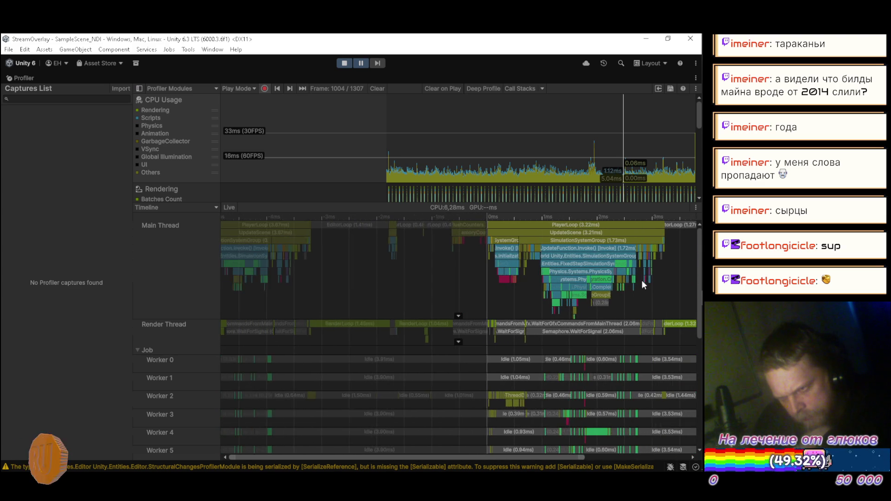
pyautogui.press('a')
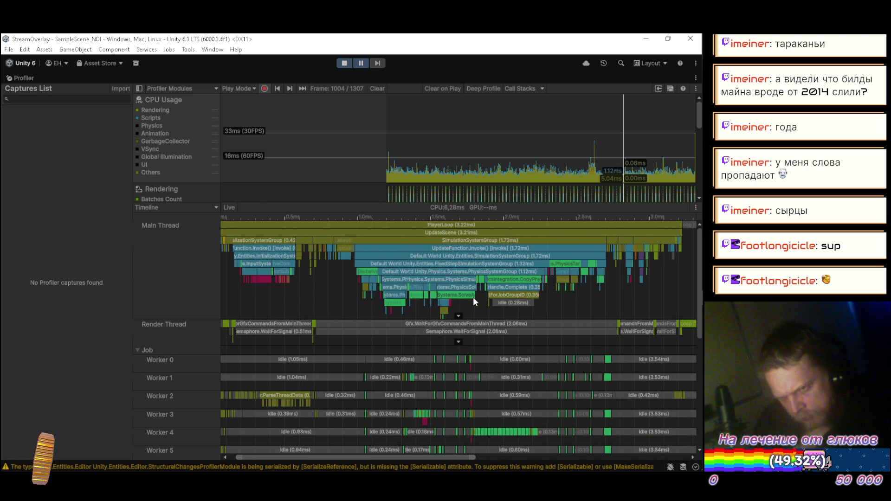
# Step: Zoom in on the CopyPhysicsVelocityToSmoothing sample, inspect it, deselect, and restore the full layout
pyautogui.scroll(1, 472, 300)
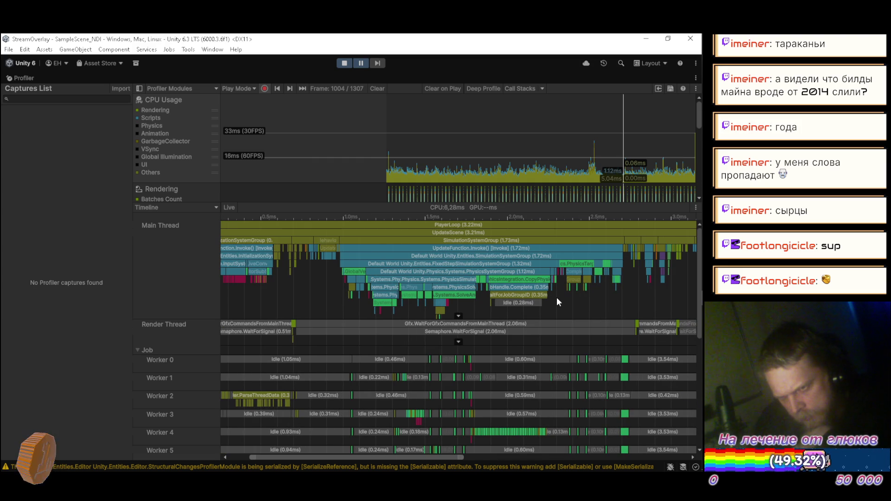
pyautogui.scroll(3, 559, 296)
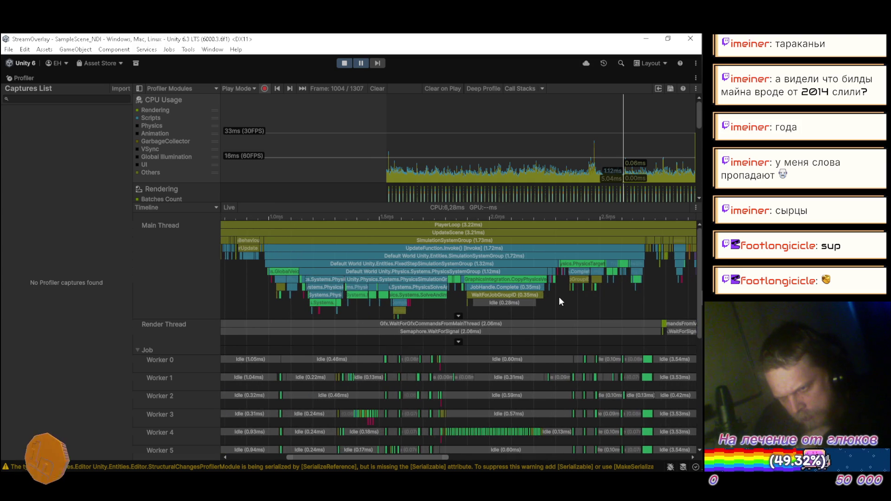
pyautogui.scroll(1, 559, 301)
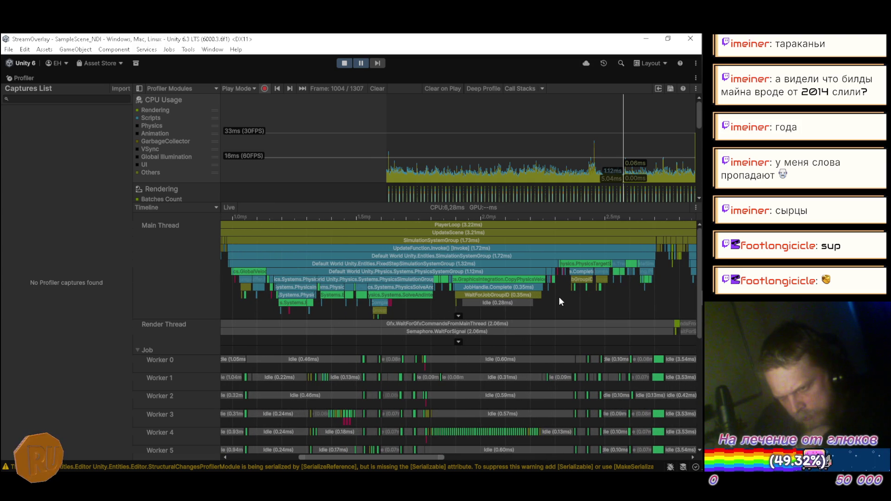
pyautogui.scroll(5, 559, 296)
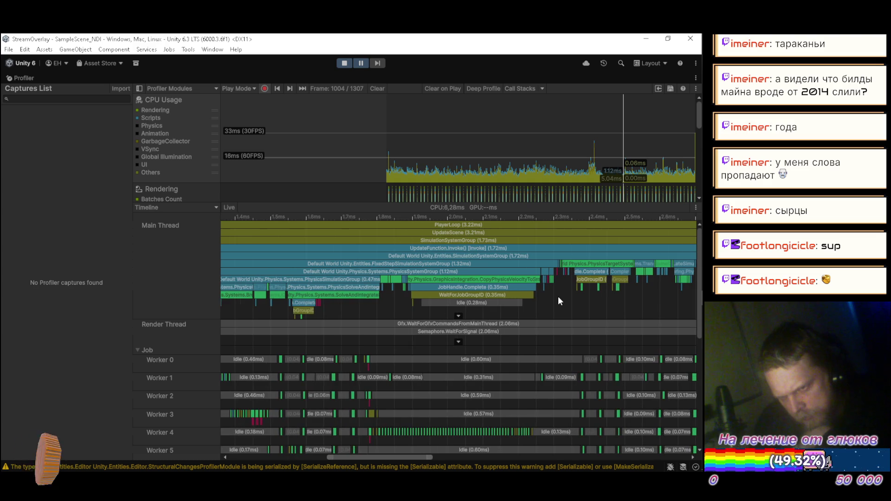
pyautogui.scroll(5, 559, 296)
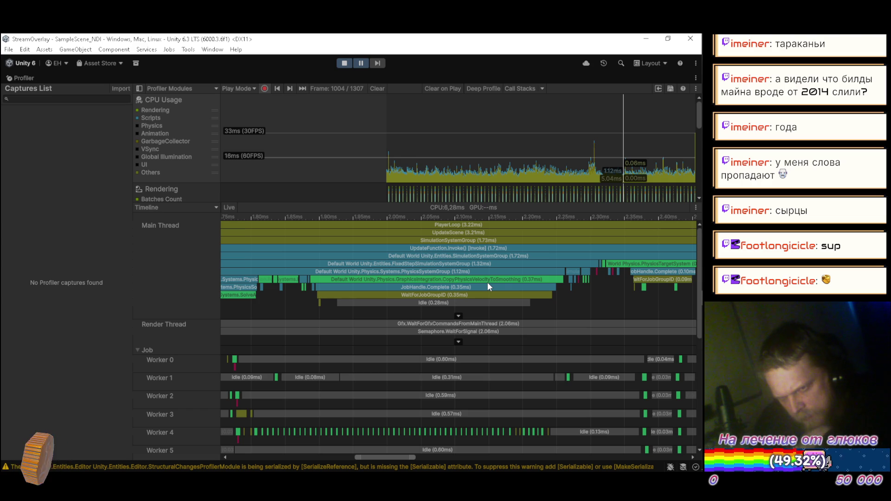
pyautogui.click(488, 279)
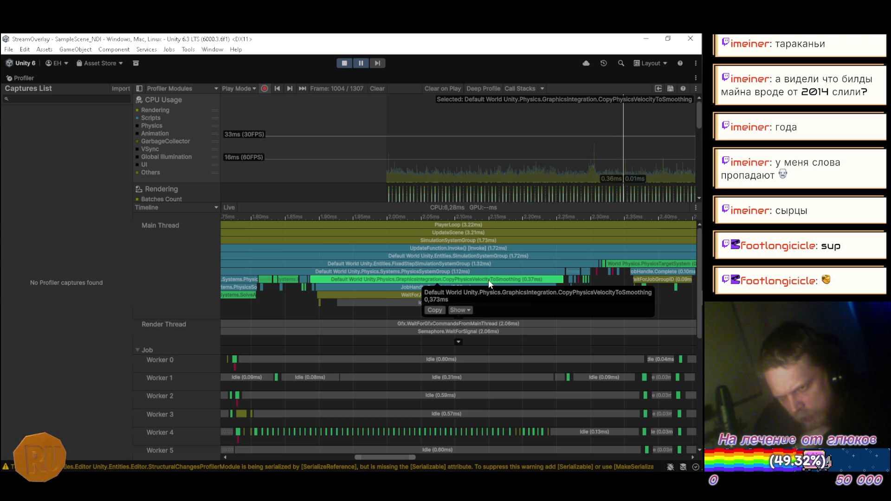
pyautogui.click(379, 309)
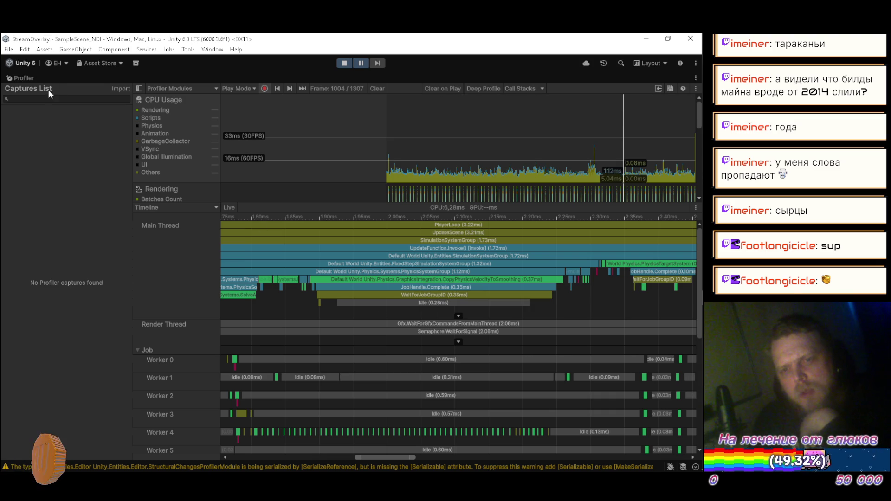
pyautogui.hotkey('shift', 'space')
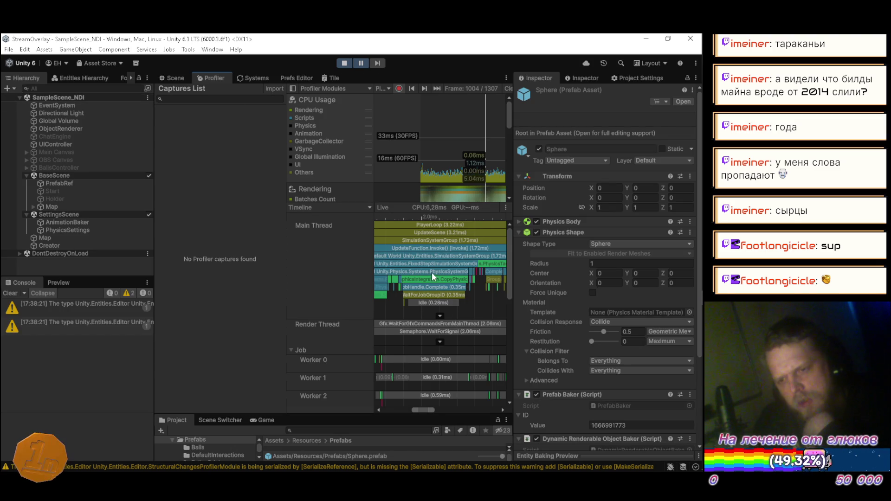
# Step: Select the GraphicsIntegration smoothing sample, then expand Physics System Group in the Systems list
pyautogui.scroll(5, 429, 279)
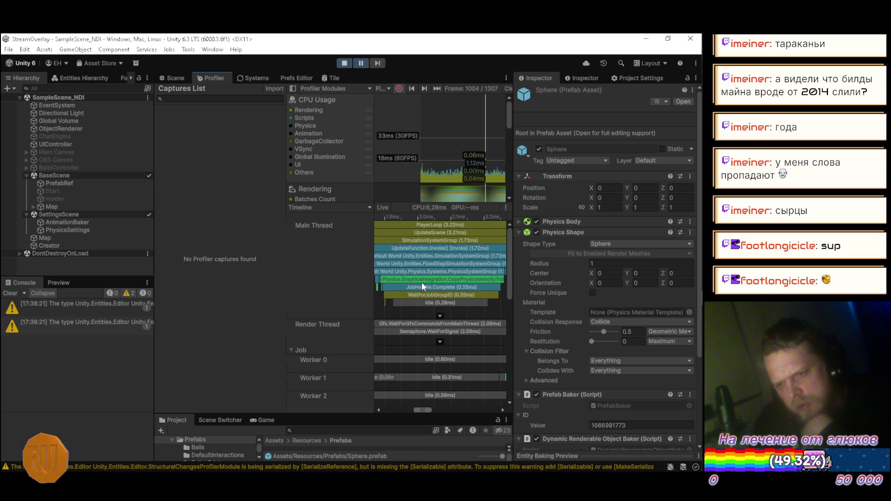
pyautogui.click(421, 280)
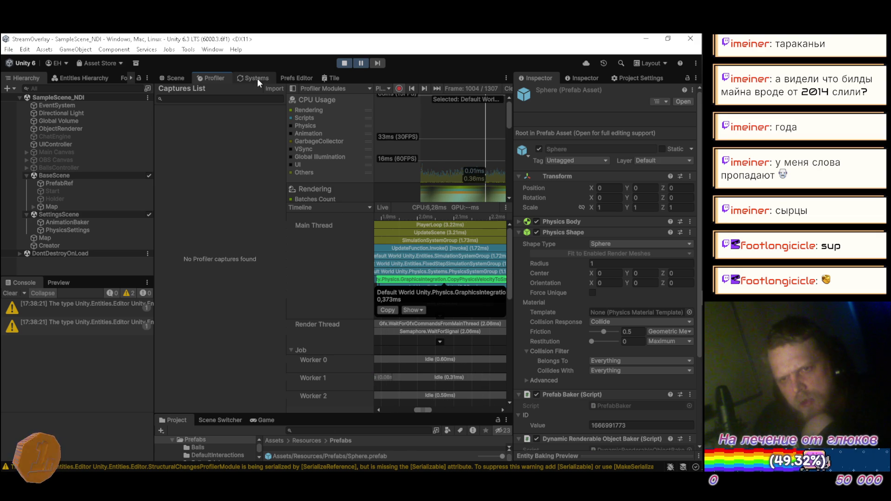
pyautogui.click(257, 78)
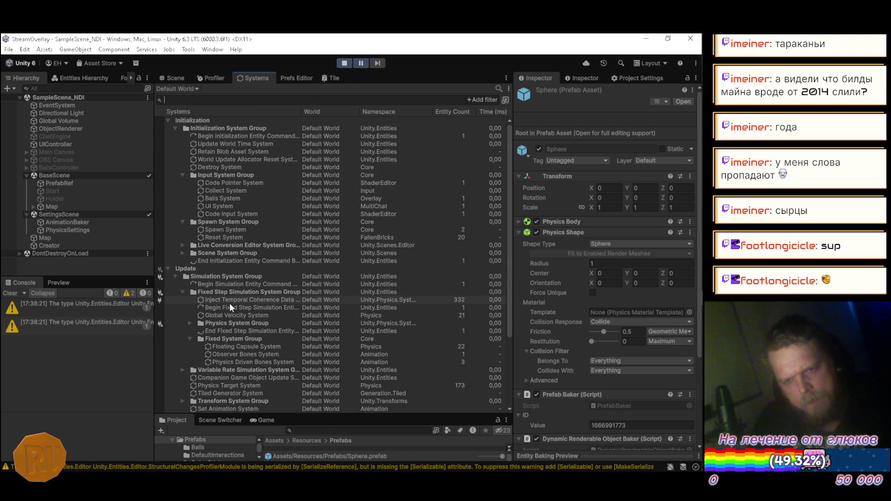
pyautogui.click(189, 323)
pyautogui.scroll(-2, 199, 355)
pyautogui.scroll(-2, 200, 357)
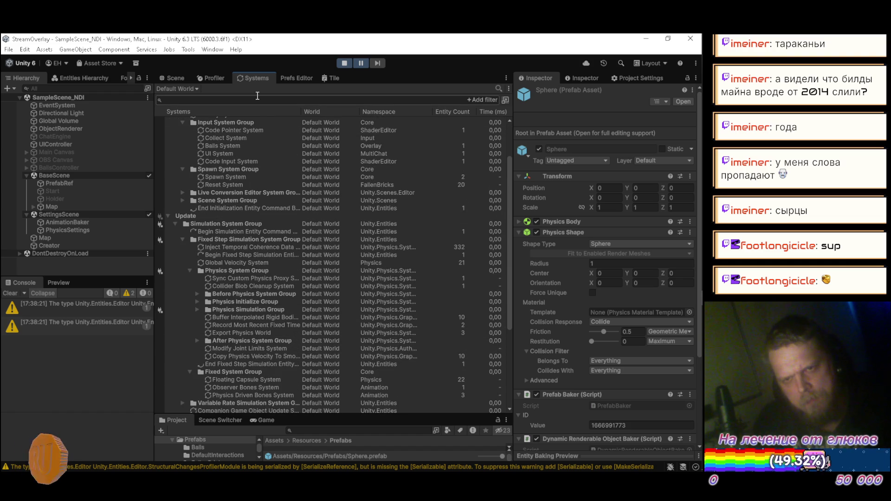
pyautogui.click(257, 97)
# Step: Search the systems list for 'graphics' and 'integra', then return to the maximized Profiler timeline
pyautogui.write('gra')
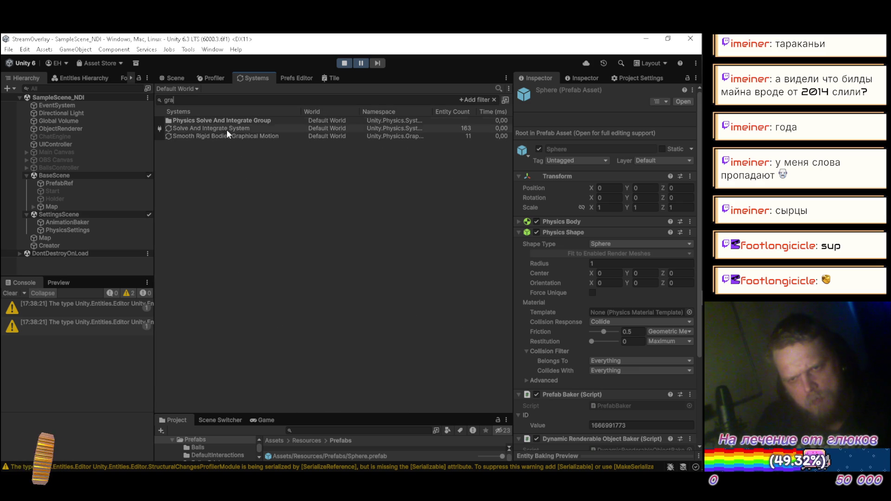
pyautogui.write('phics')
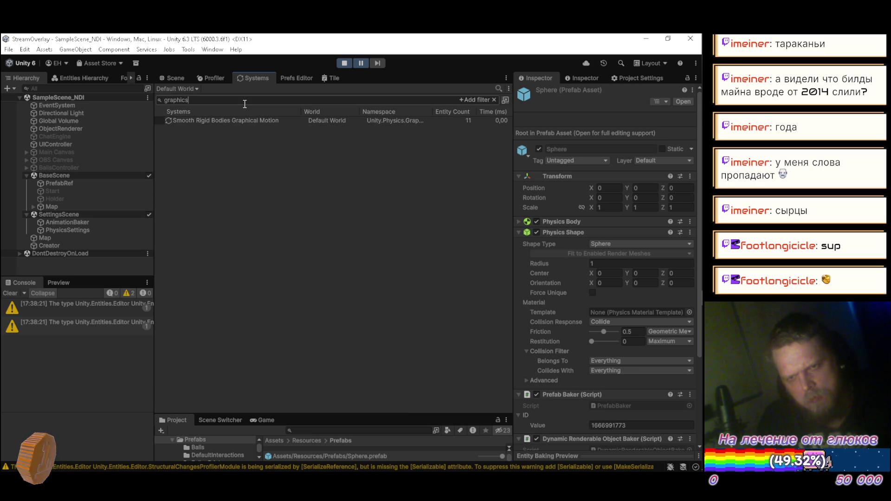
pyautogui.press('BackSpace')
pyautogui.press('BackSpace')
pyautogui.press('BackSpace')
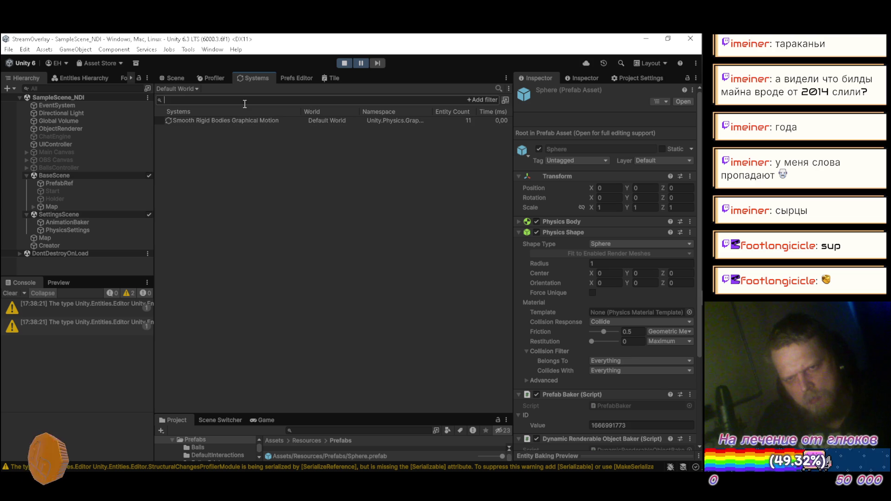
pyautogui.write('integra')
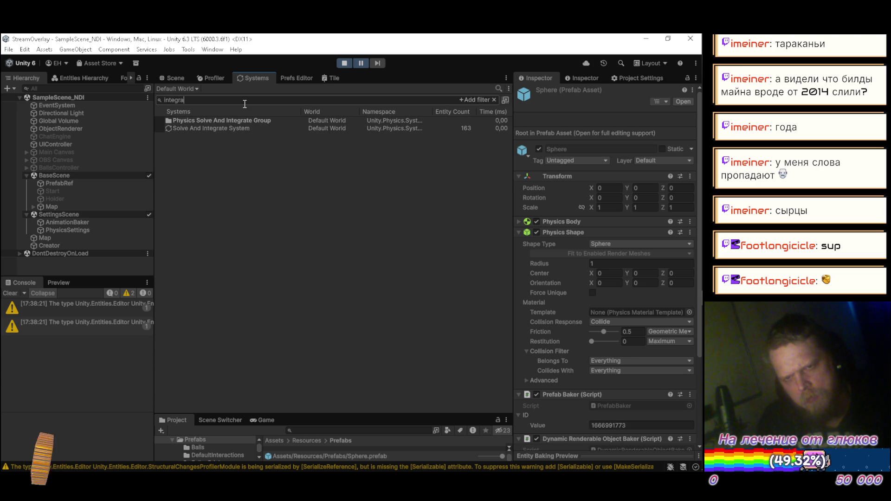
pyautogui.press('BackSpace')
pyautogui.press('BackSpace')
pyautogui.press('BackSpace')
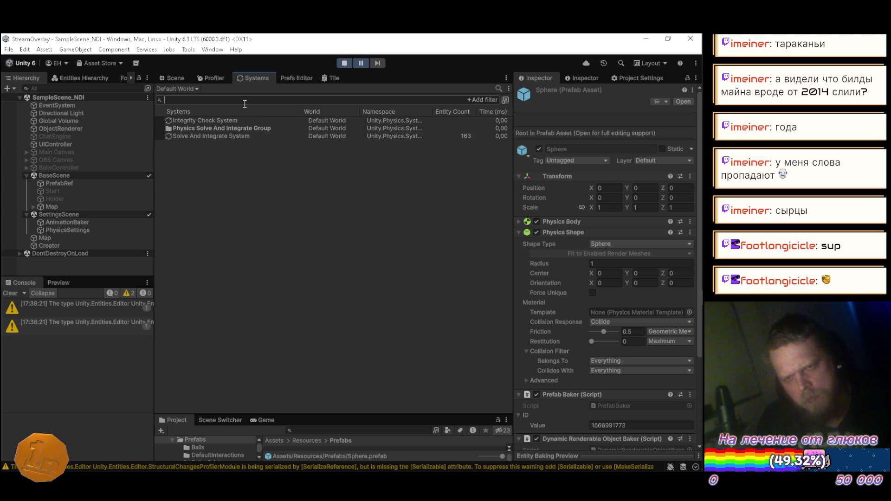
pyautogui.click(211, 78)
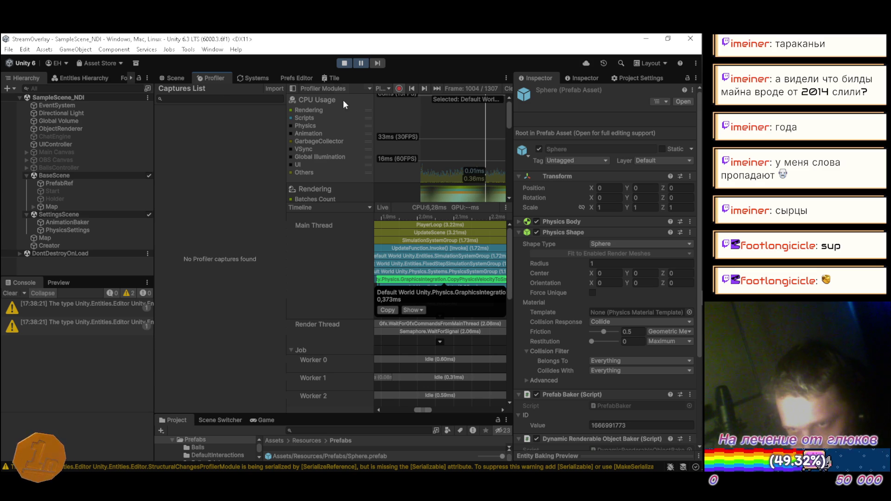
pyautogui.doubleClick(225, 77)
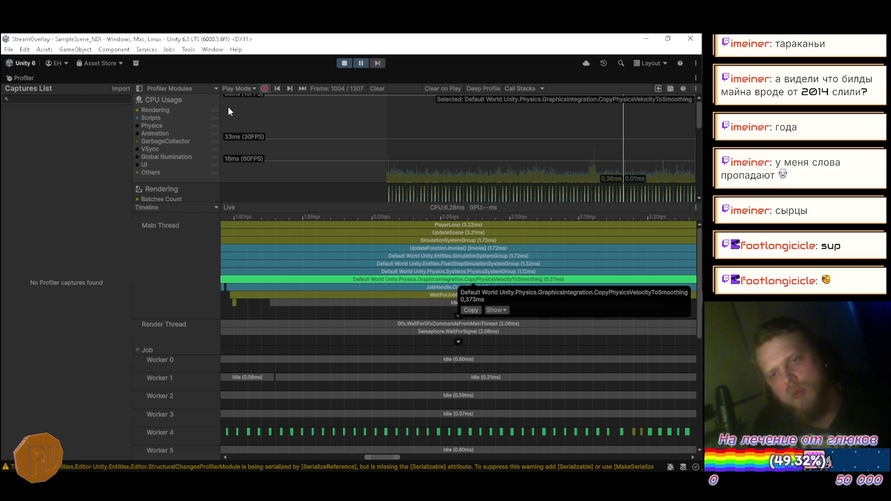
# Step: Restore the editor layout, filter the Systems list by 'copy', and resume play in the Scene view
pyautogui.hotkey('shift', 'space')
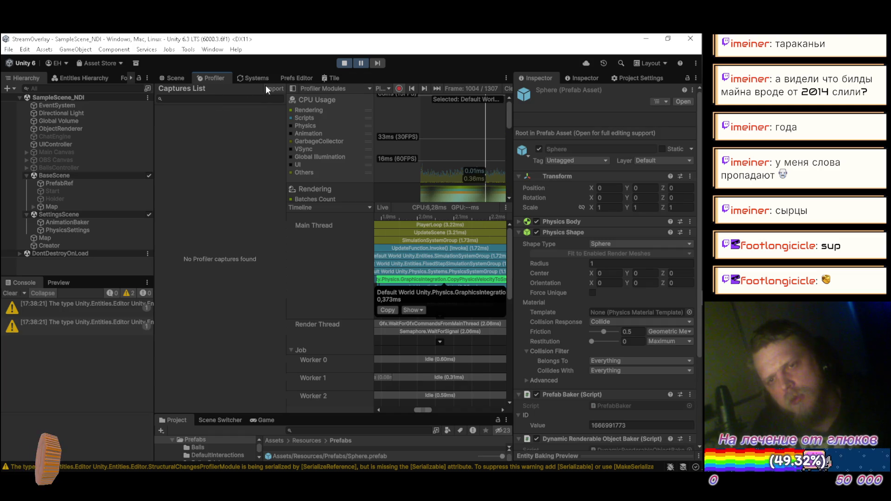
pyautogui.click(255, 79)
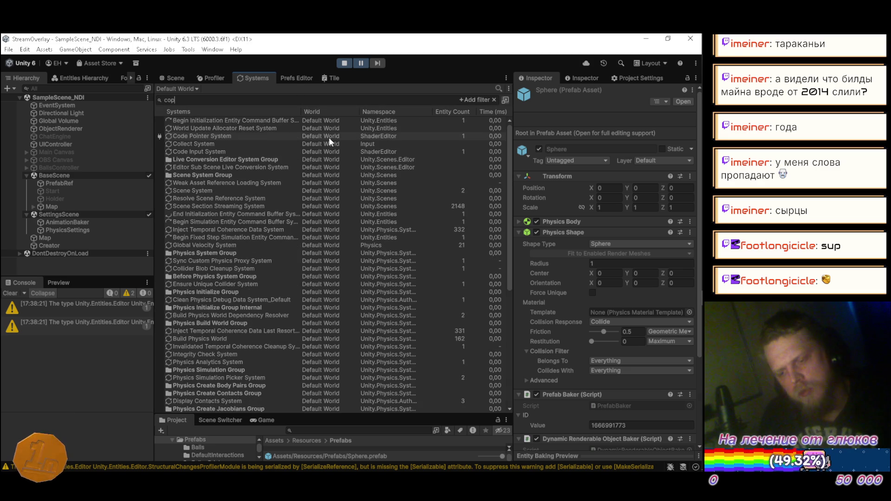
pyautogui.write('y')
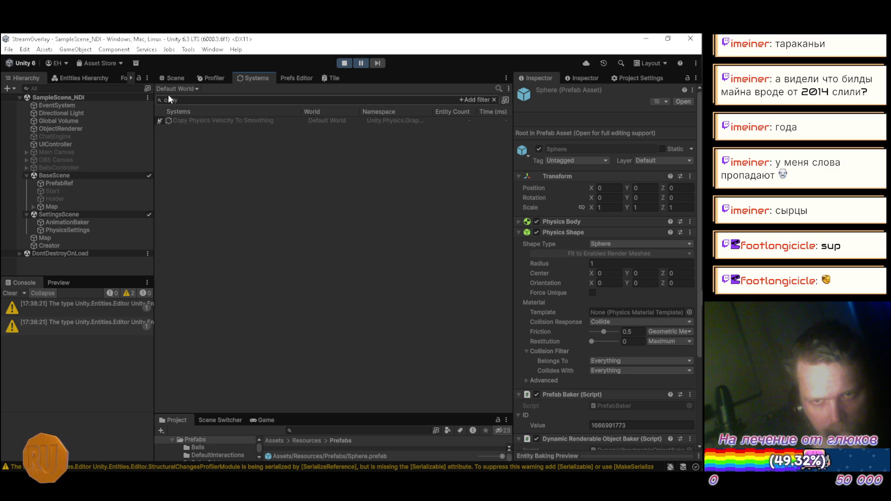
pyautogui.click(171, 78)
pyautogui.click(361, 61)
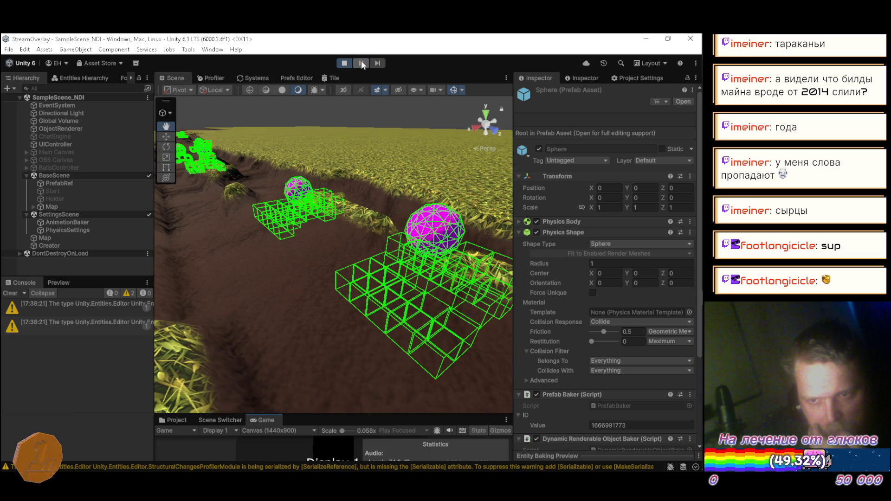
# Step: Enlarge the Game view and toggle Copy Physics Velocity To Smoothing on and back off
pyautogui.moveTo(318, 414); pyautogui.dragTo(310, 278)
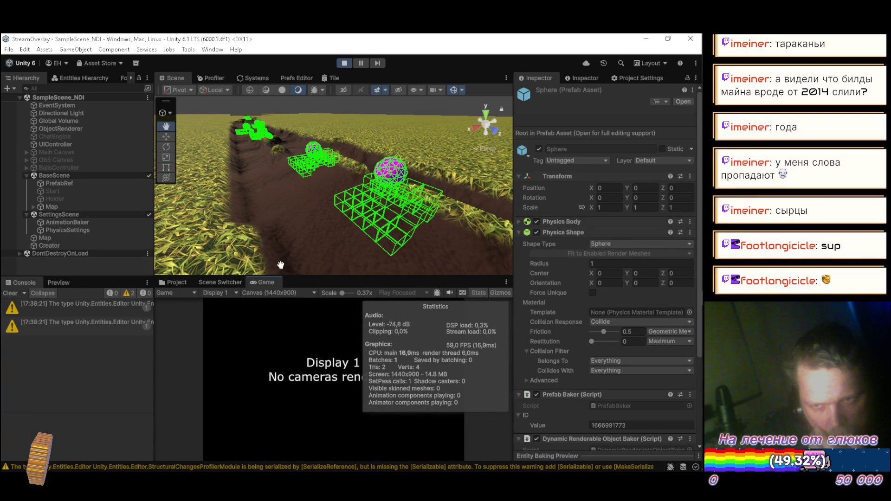
pyautogui.click(255, 80)
pyautogui.click(160, 121)
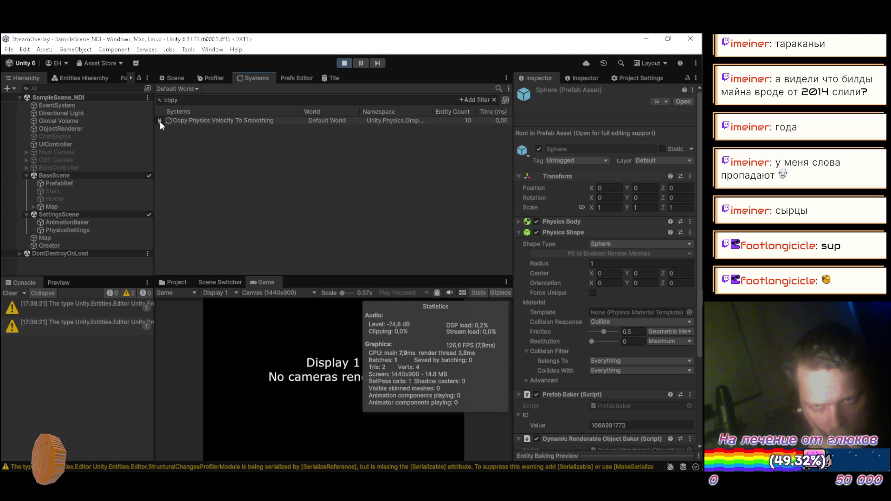
pyautogui.click(160, 121)
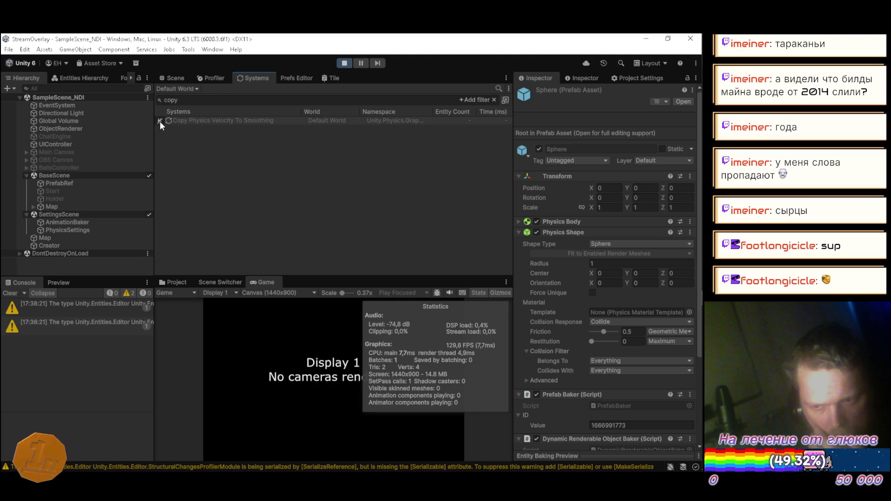
# Step: Pan the Scene view, then pause the Profiler on a captured frame and maximize it
pyautogui.click(169, 79)
pyautogui.moveTo(464, 176)
pyautogui.mouseDown()
pyautogui.moveTo(377, 166)
pyautogui.moveTo(442, 155)
pyautogui.moveTo(495, 193)
pyautogui.moveTo(569, 208)
pyautogui.moveTo(257, 175)
pyautogui.mouseUp()
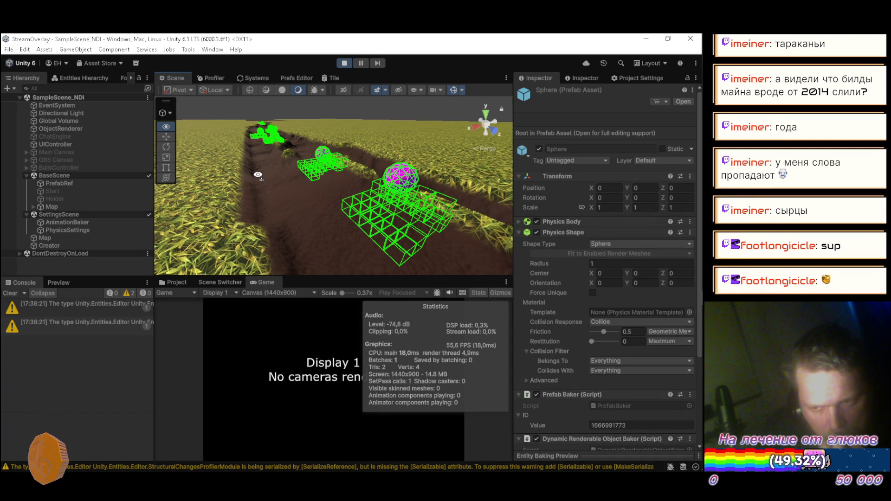
pyautogui.click(214, 78)
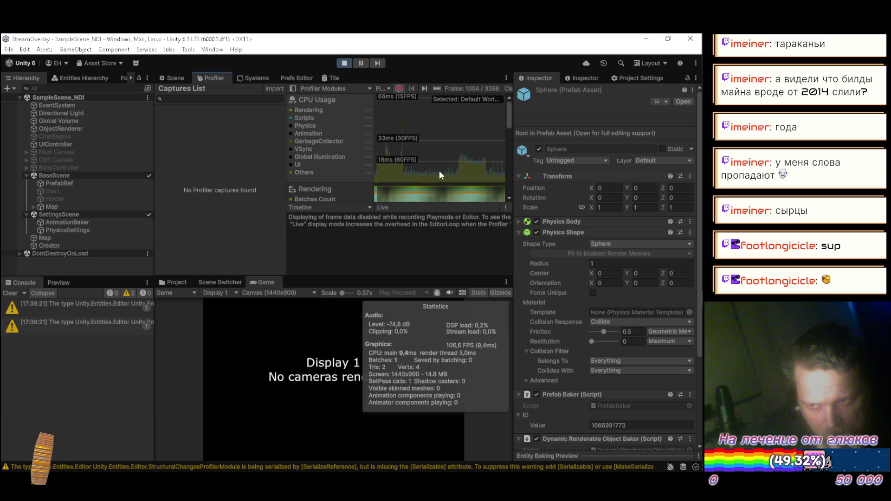
pyautogui.click(427, 146)
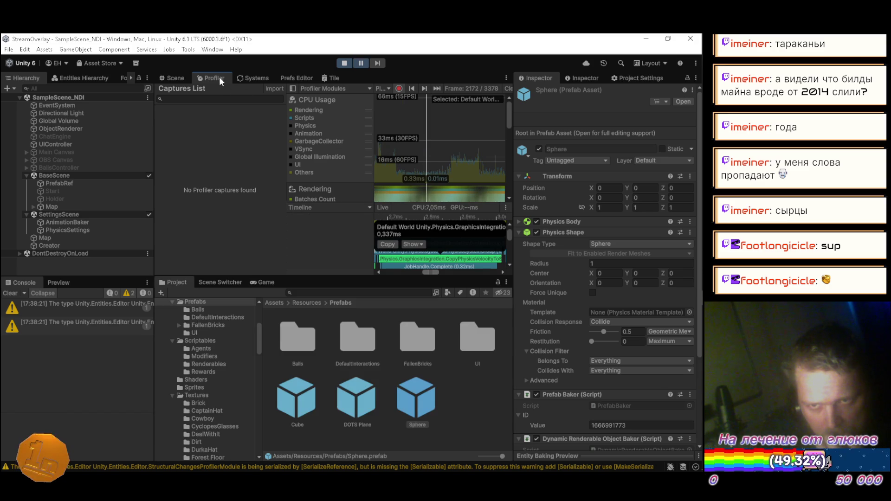
pyautogui.doubleClick(220, 78)
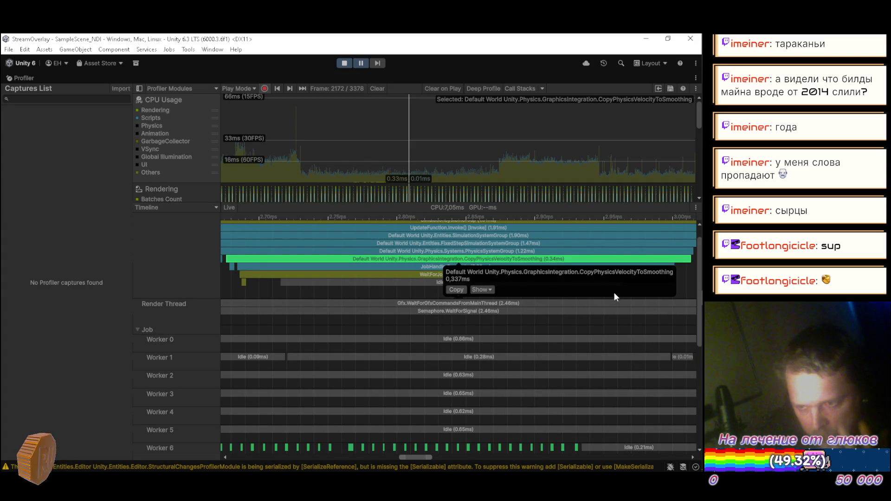
# Step: Jump to frames 2781 and 3103, then step forward frame by frame to 3107
pyautogui.click(554, 130)
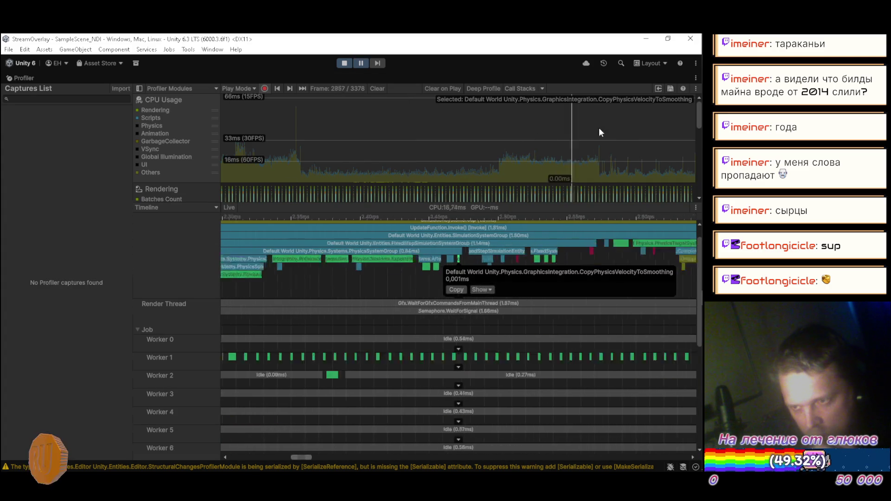
pyautogui.click(629, 127)
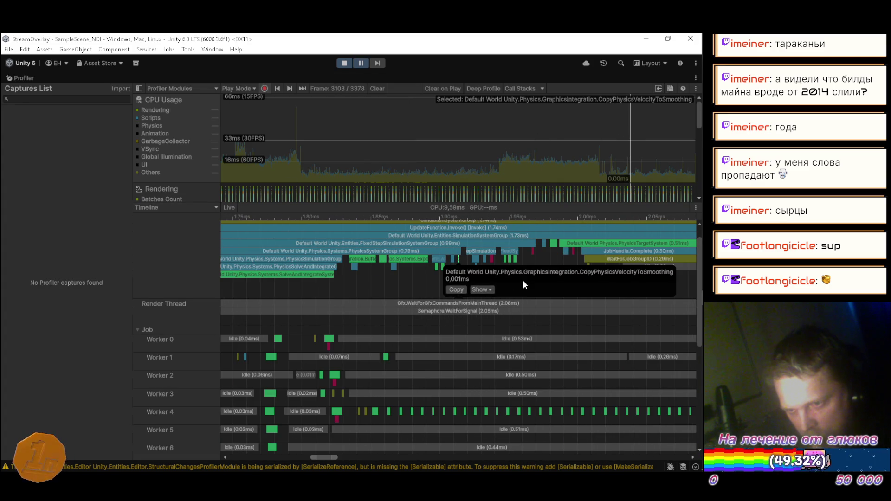
pyautogui.scroll(5, 456, 263)
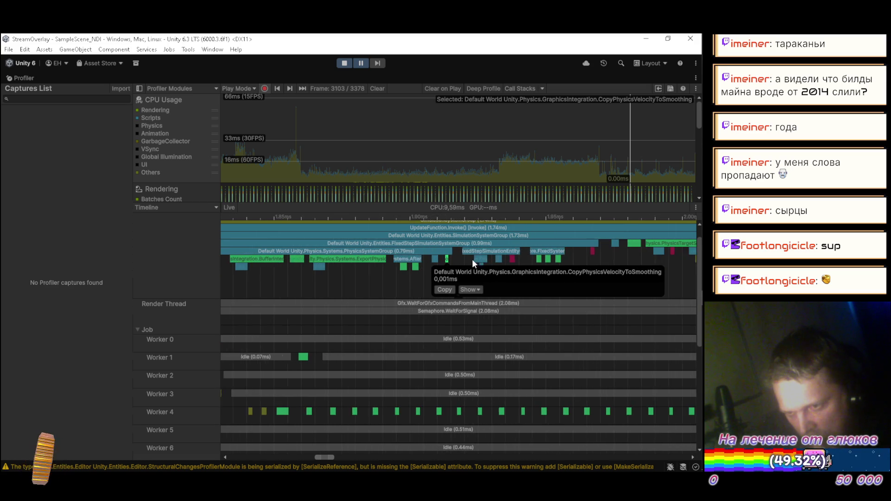
pyautogui.scroll(1, 471, 266)
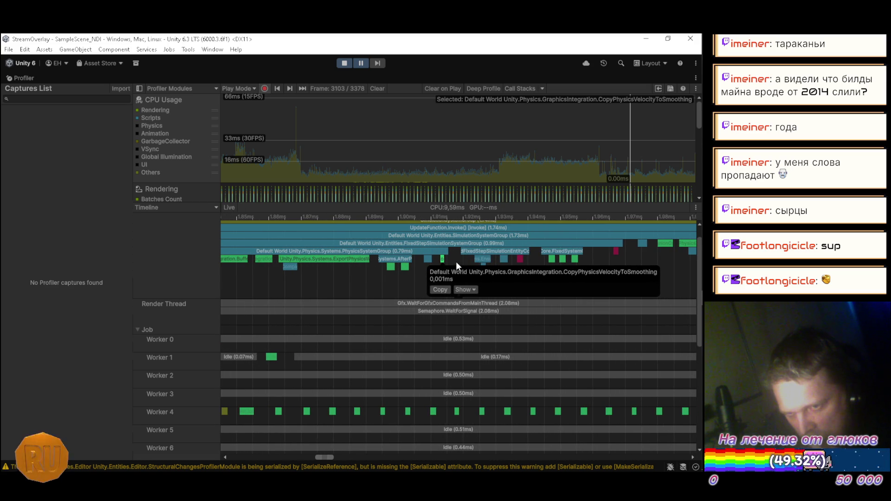
pyautogui.click(288, 85)
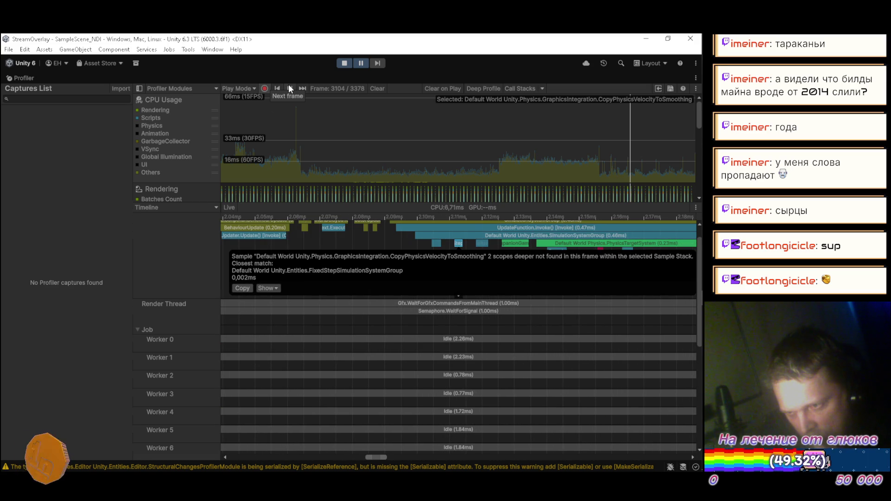
pyautogui.click(289, 88)
pyautogui.click(289, 89)
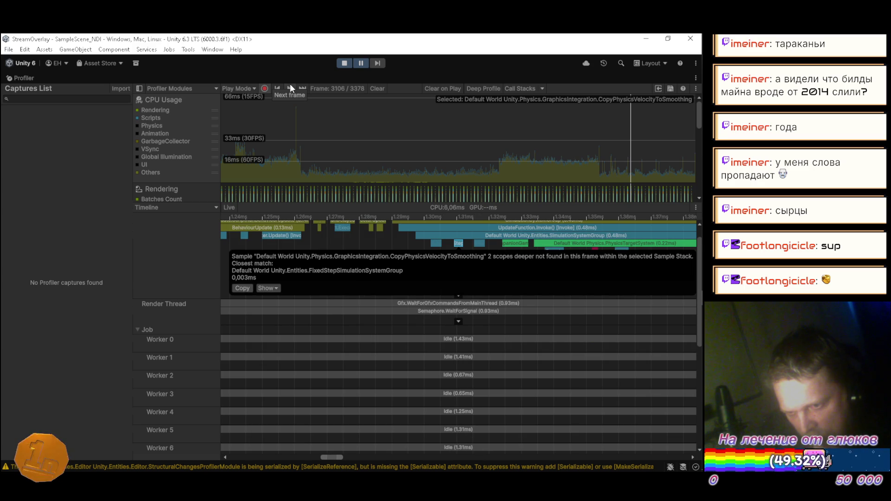
pyautogui.click(291, 88)
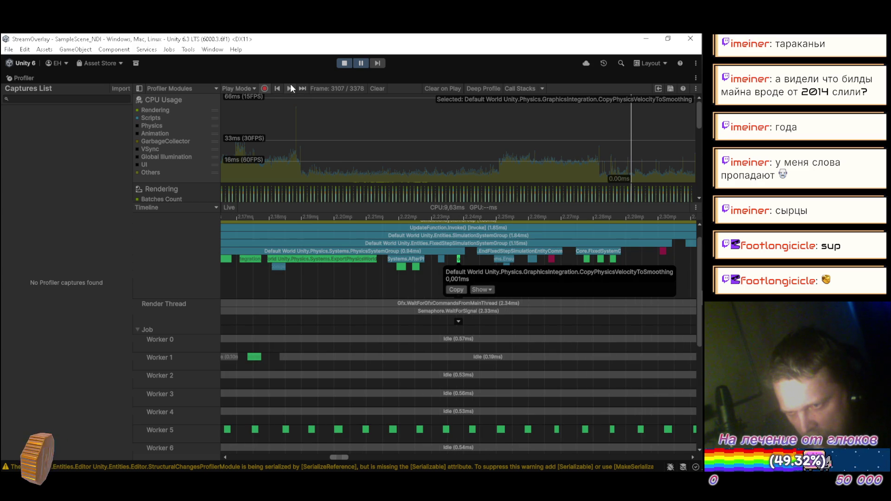
# Step: Inspect the Solver:ParallelSolverJob sample on Worker 5, then restore the docked editor layout
pyautogui.scroll(-5, 347, 295)
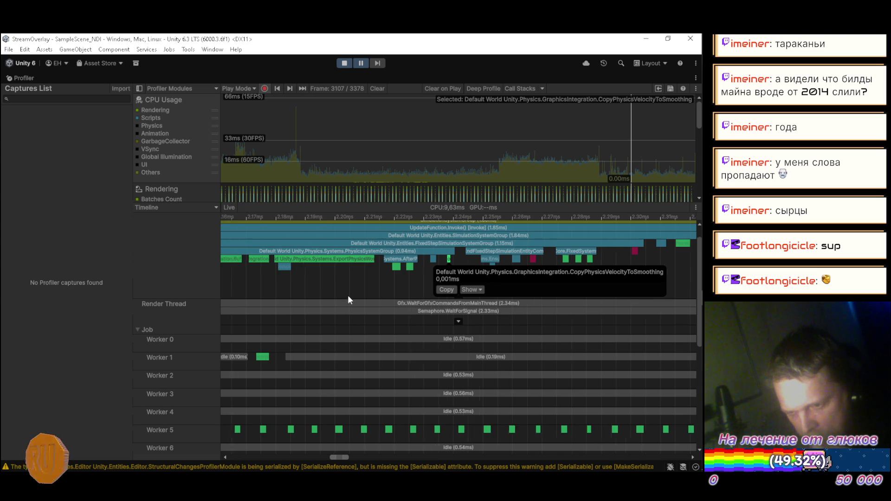
pyautogui.scroll(-4, 365, 294)
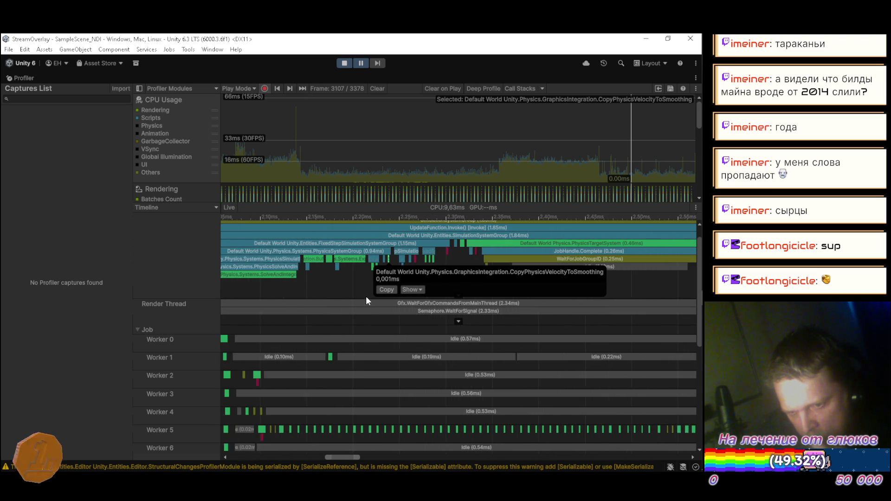
pyautogui.click(390, 430)
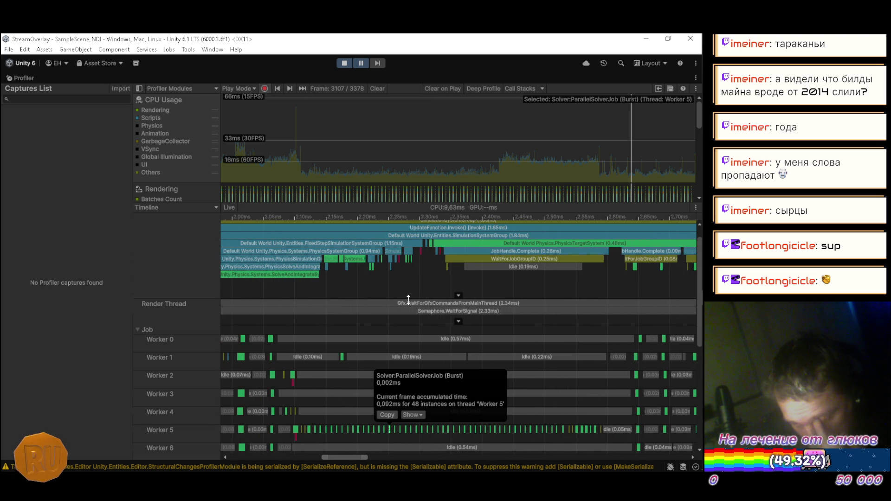
pyautogui.scroll(-4, 409, 288)
pyautogui.click(427, 288)
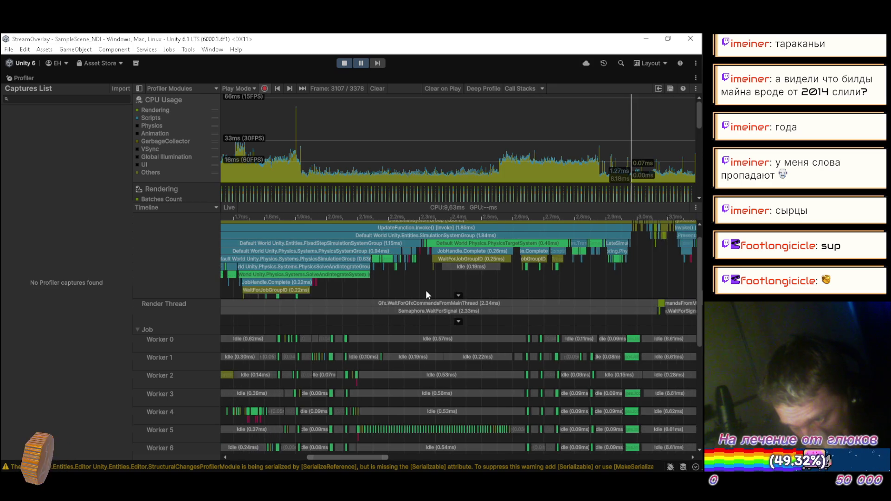
pyautogui.scroll(-3, 425, 291)
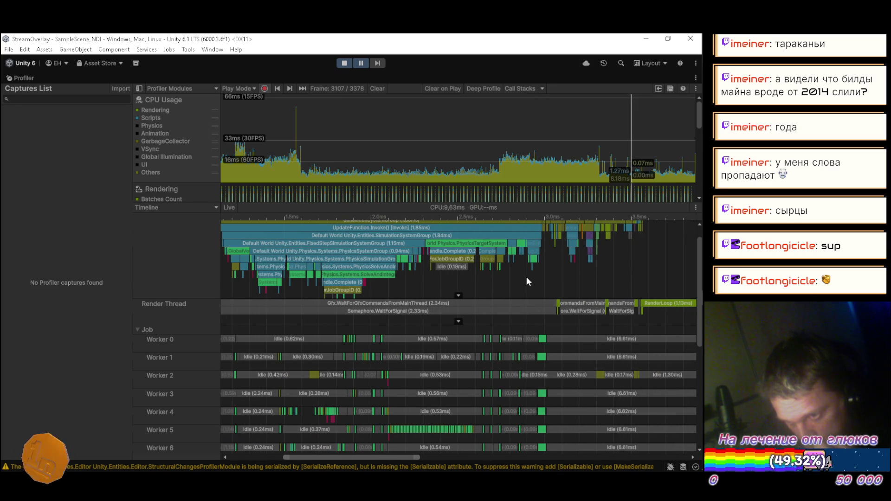
pyautogui.scroll(4, 523, 279)
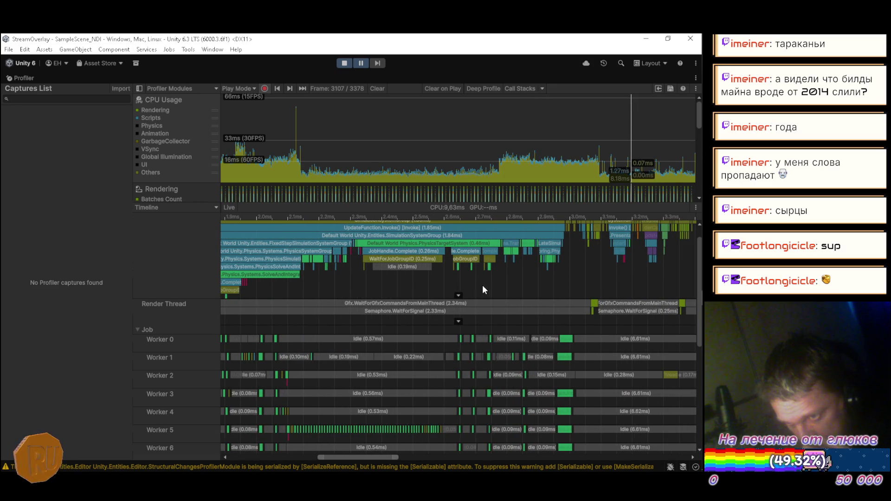
pyautogui.scroll(2, 477, 284)
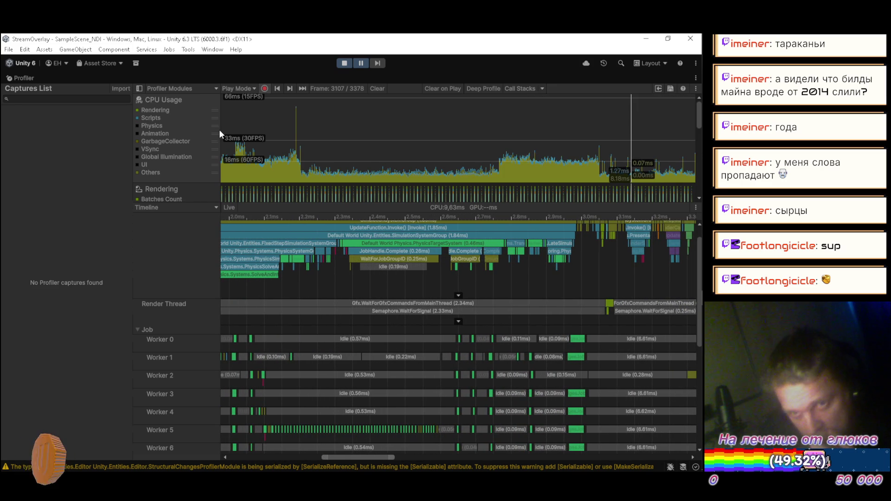
pyautogui.doubleClick(28, 77)
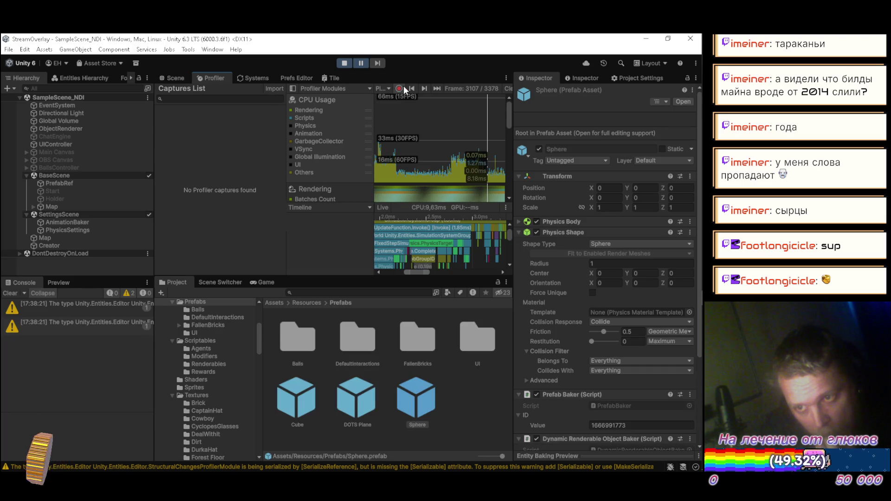
# Step: Restart Play, untick Copy Physics Velocity To Smoothing and view its queries, then stop Play
pyautogui.click(344, 62)
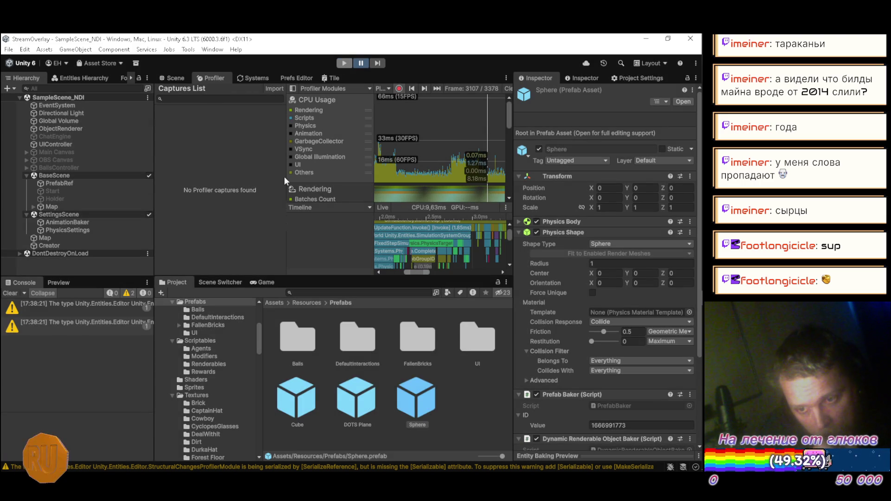
pyautogui.click(256, 74)
pyautogui.click(341, 62)
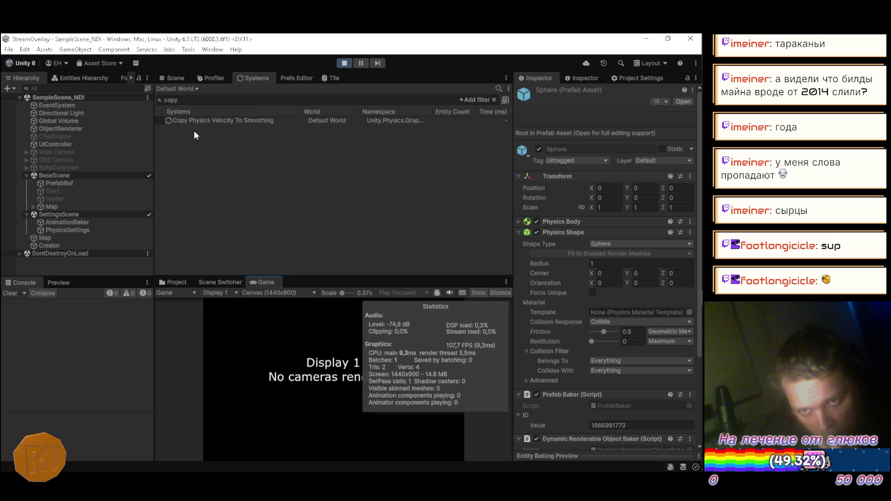
pyautogui.click(159, 119)
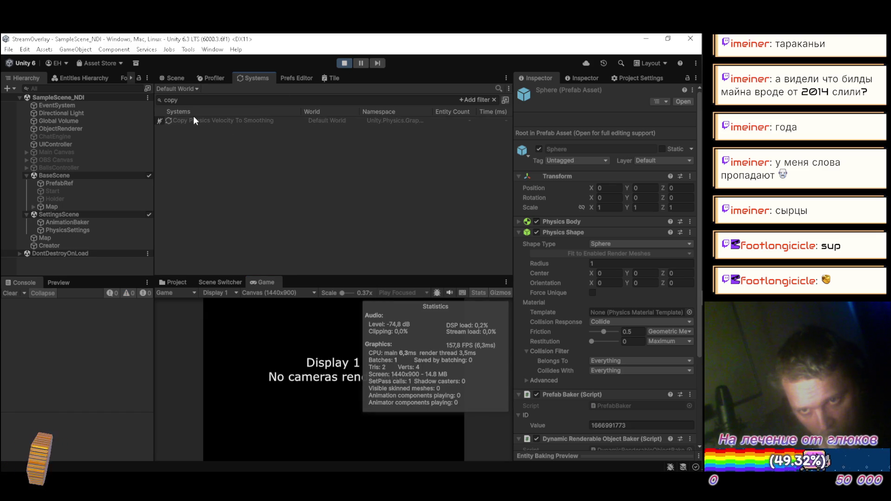
pyautogui.click(198, 122)
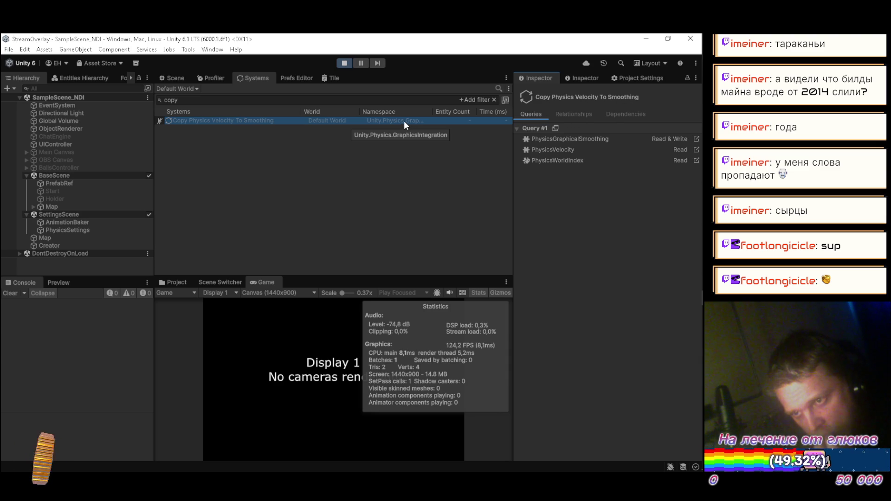
pyautogui.click(346, 63)
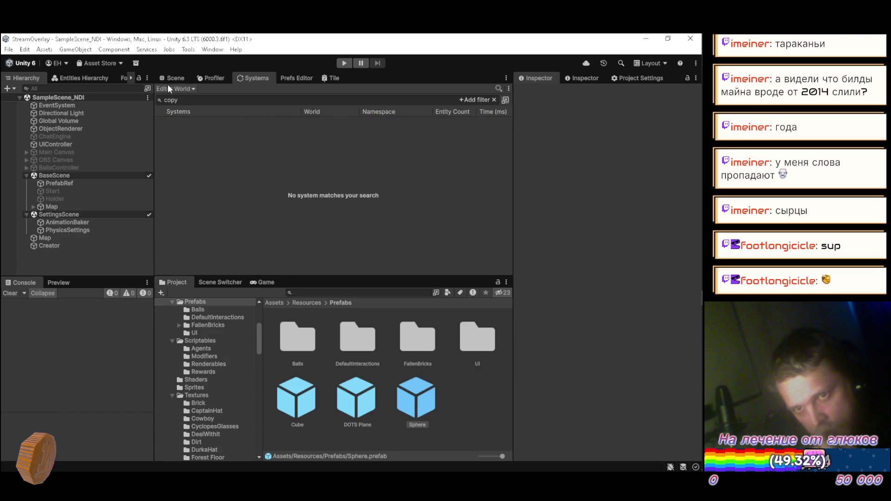
# Step: Expand Assets/Samples/Unity Physics/1.4.4 and its custom physics authoring folder, then focus the project search
pyautogui.scroll(-10, 232, 346)
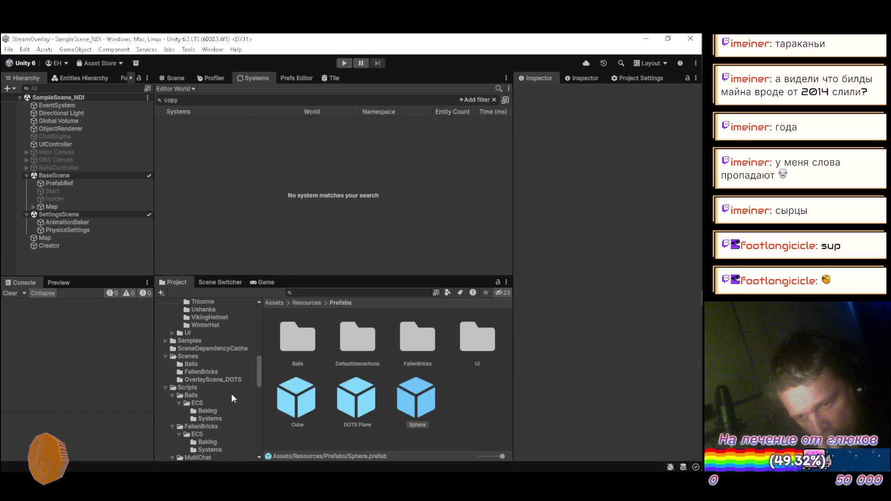
pyautogui.click(165, 341)
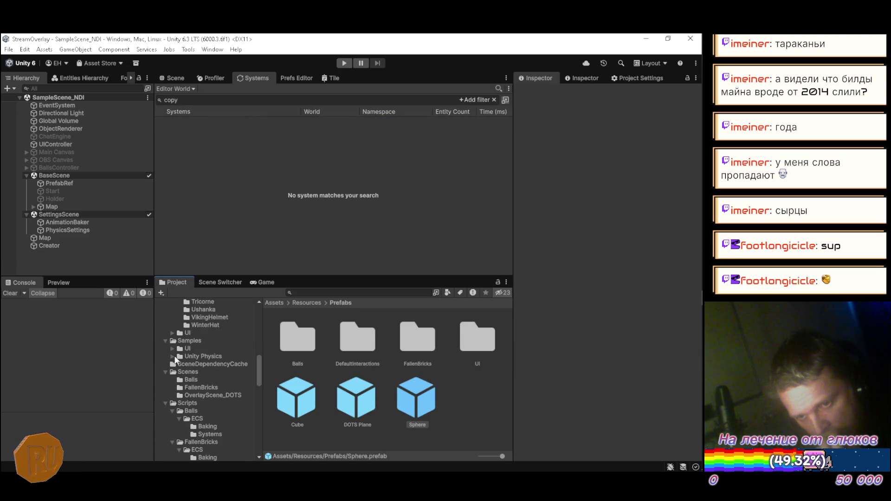
pyautogui.click(175, 357)
pyautogui.click(172, 357)
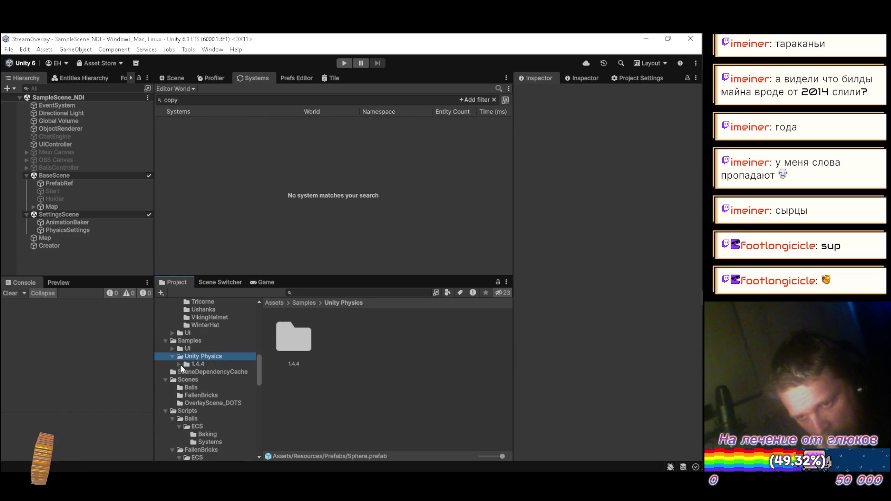
pyautogui.click(180, 364)
pyautogui.click(186, 372)
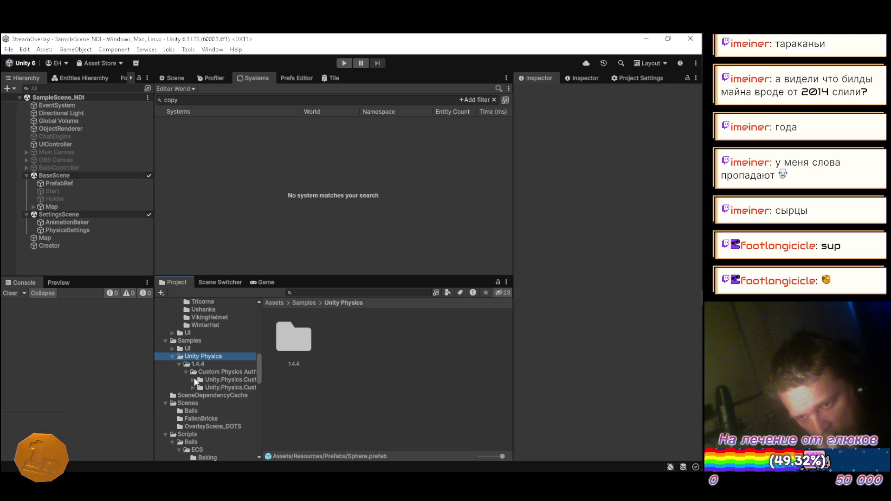
pyautogui.click(333, 292)
# Step: Search the project for 'copy' with the scope set to All, briefly entering and exiting Play mode
pyautogui.write('g')
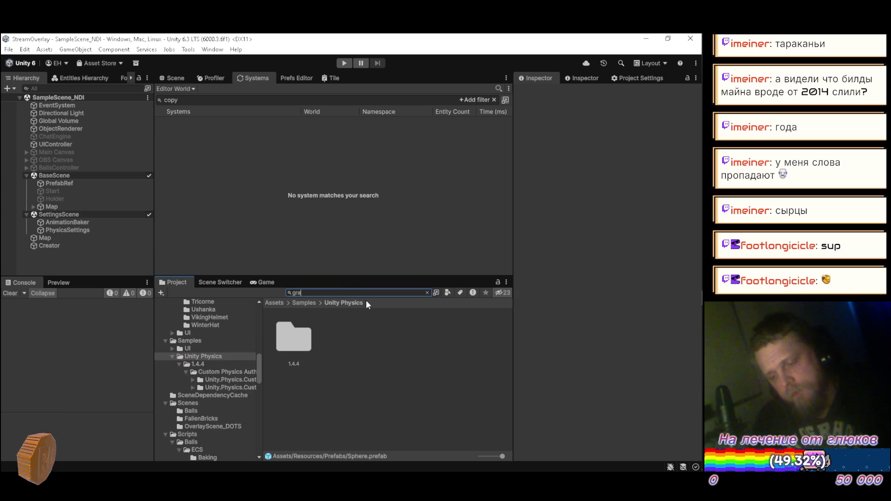
pyautogui.press('BackSpace')
pyautogui.write('copy')
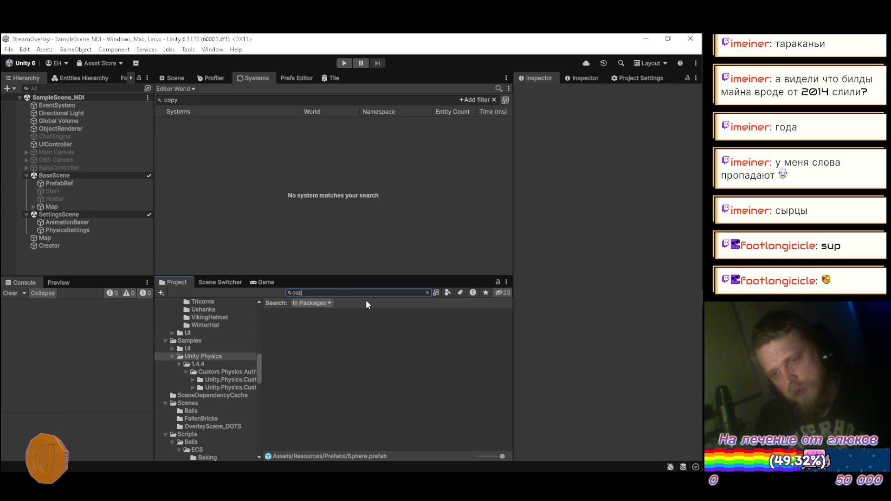
pyautogui.click(304, 302)
pyautogui.click(304, 312)
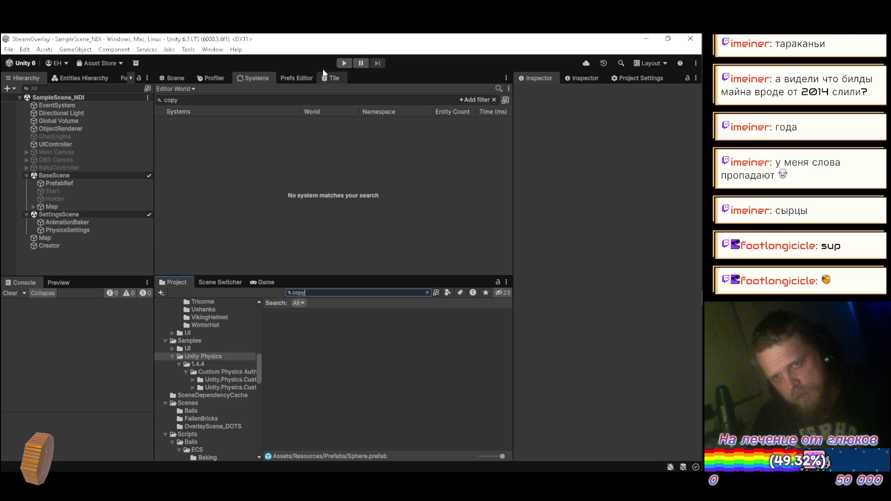
pyautogui.click(343, 63)
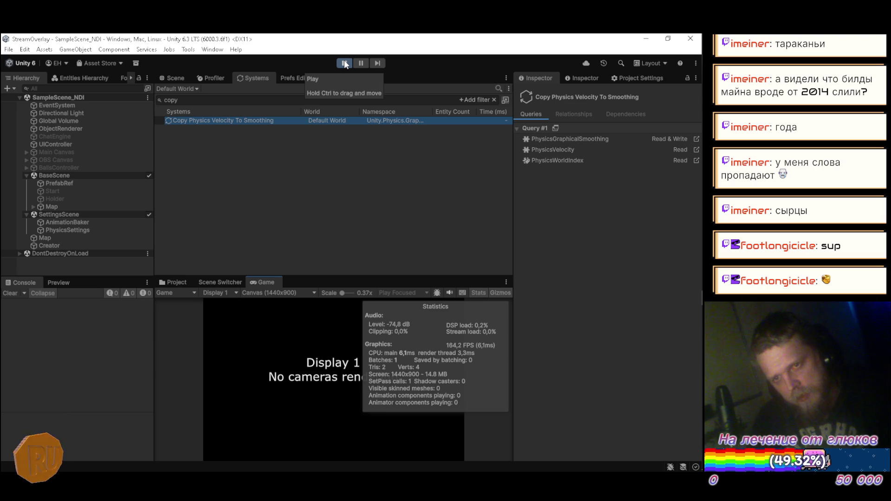
pyautogui.click(344, 63)
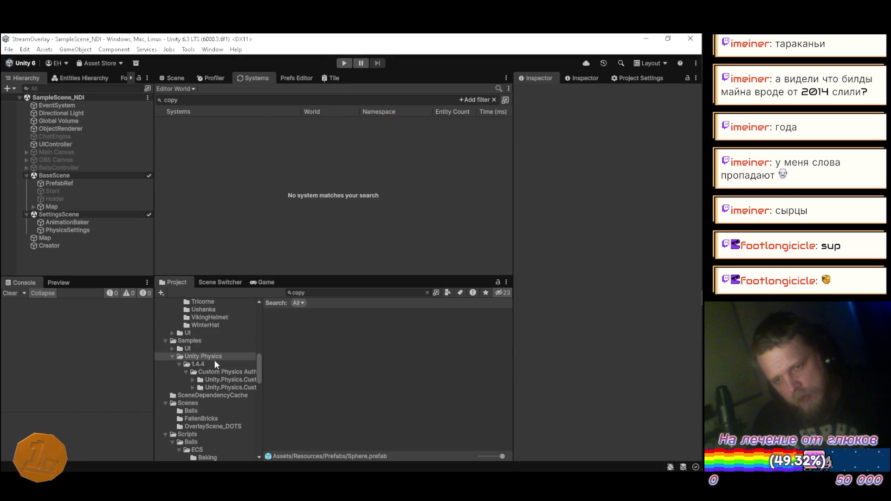
# Step: Complete the search term 'copyphysicsvelocitytosmoothing' and select the resulting script to view its source
pyautogui.click(328, 293)
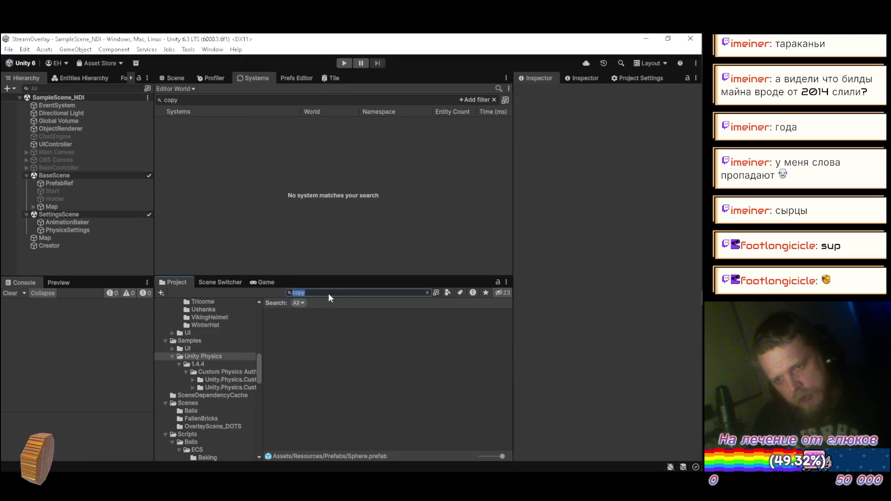
pyautogui.click(330, 293)
pyautogui.write('ph')
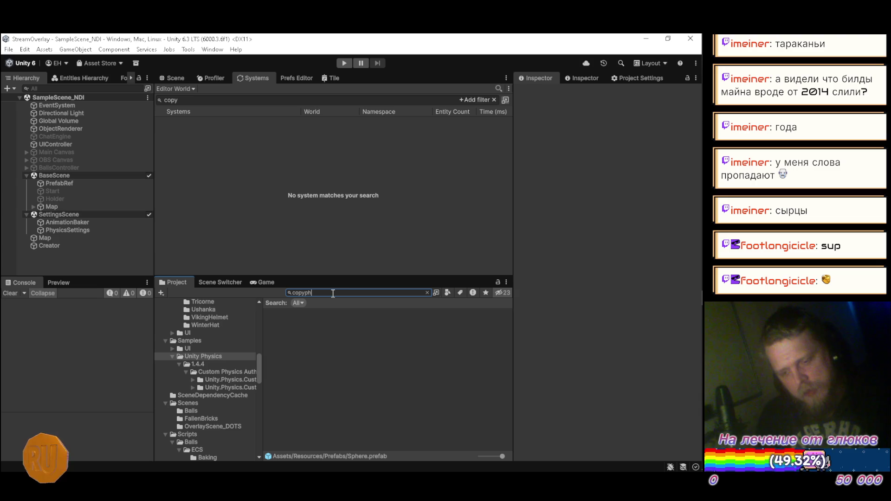
pyautogui.write('ysics')
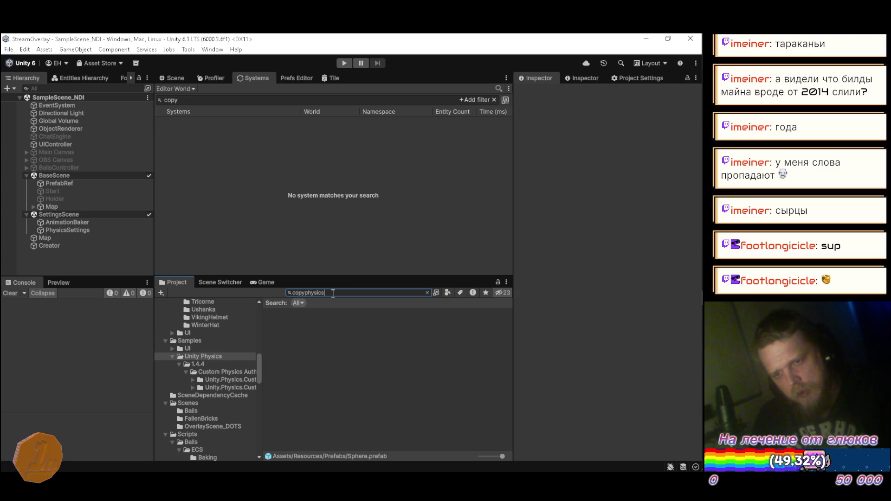
pyautogui.write('velocity')
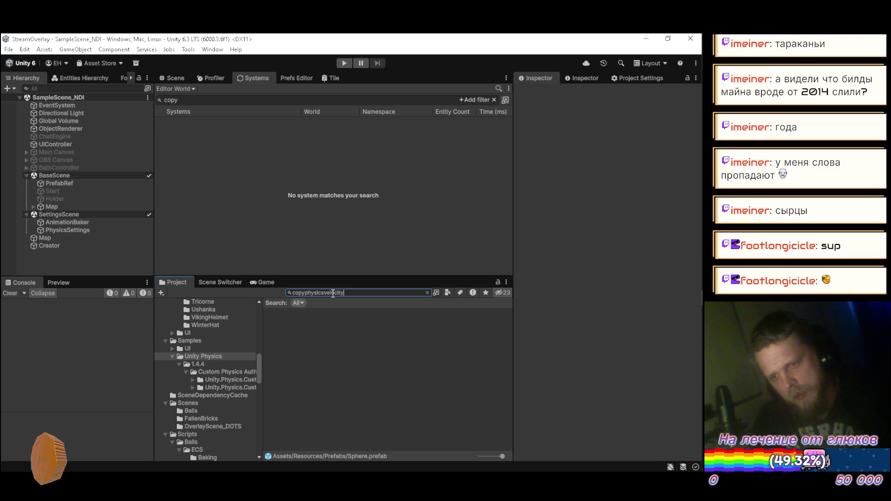
pyautogui.write('tio')
pyautogui.press('BackSpace')
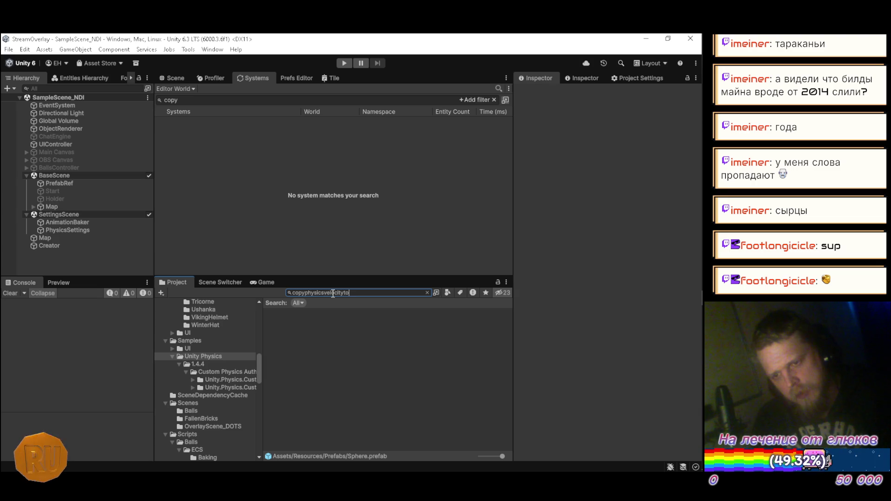
pyautogui.write('moothi')
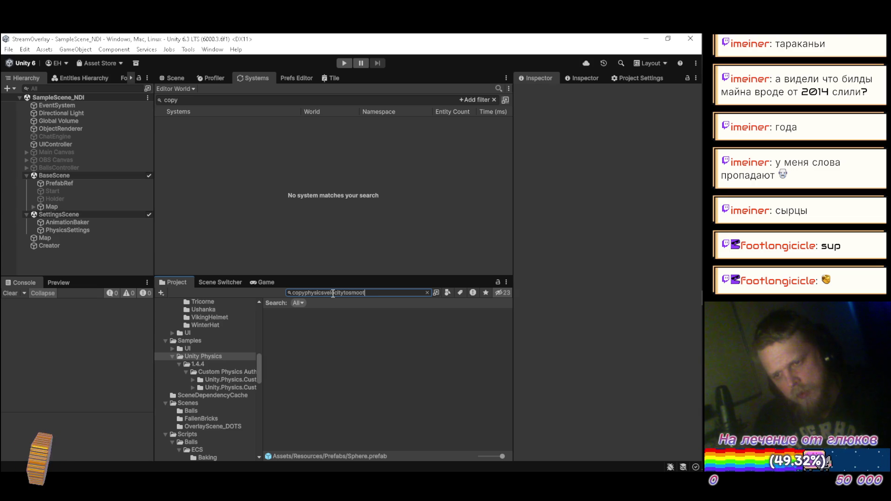
pyautogui.write('ng')
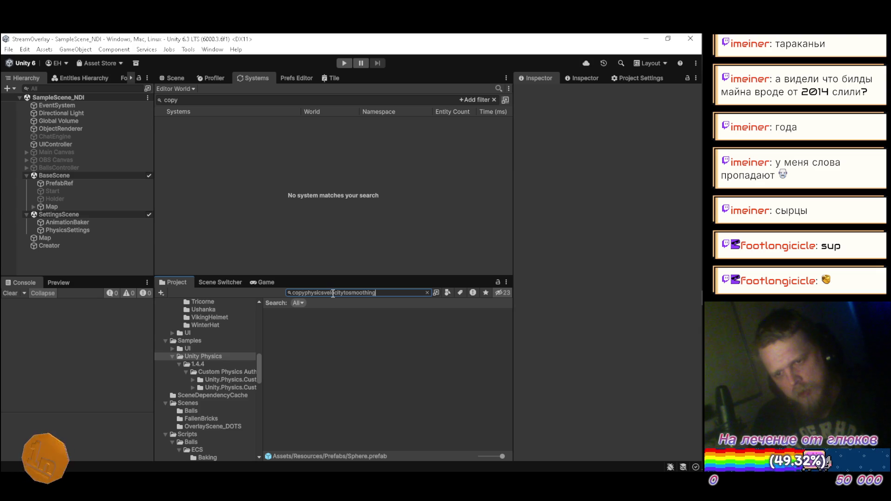
pyautogui.click(333, 293)
pyautogui.write('o')
pyautogui.hotkey('ctrl', 'a')
pyautogui.hotkey('ctrl', 'c')
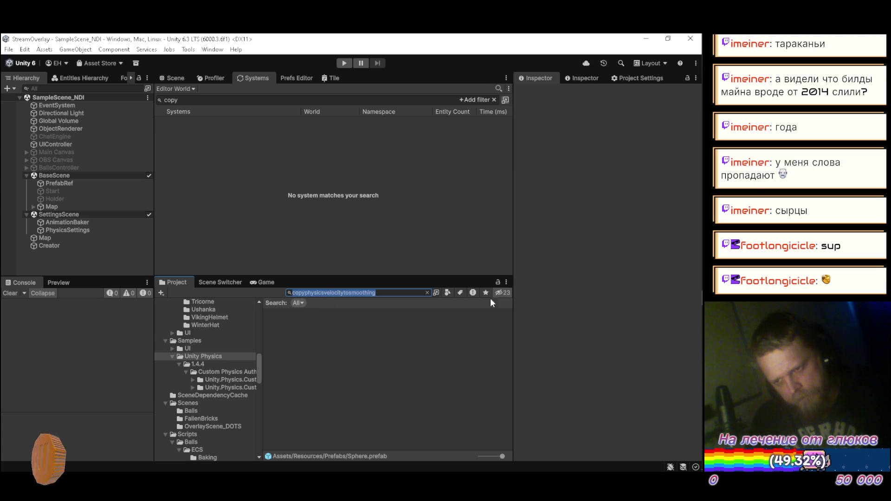
pyautogui.click(283, 354)
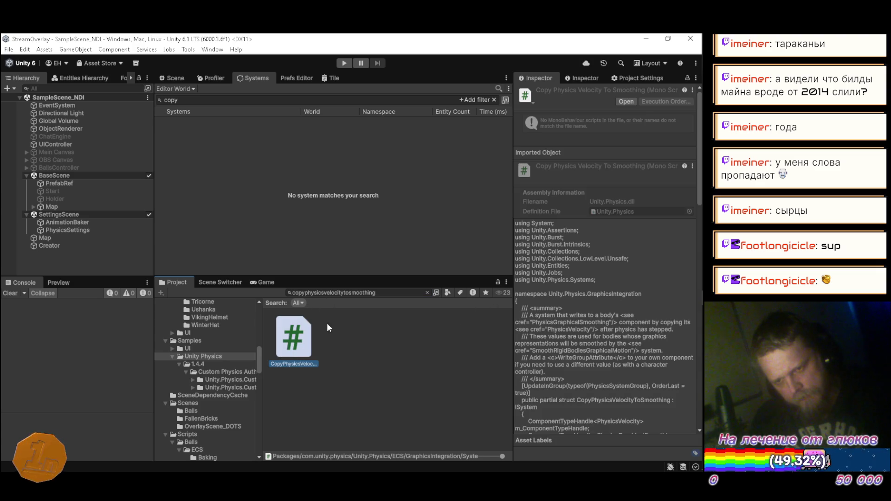
# Step: Reveal the script in Packages/Unity Physics/ECS/GraphicsIntegration/Systems, read its source, then switch to Firefox
pyautogui.click(426, 293)
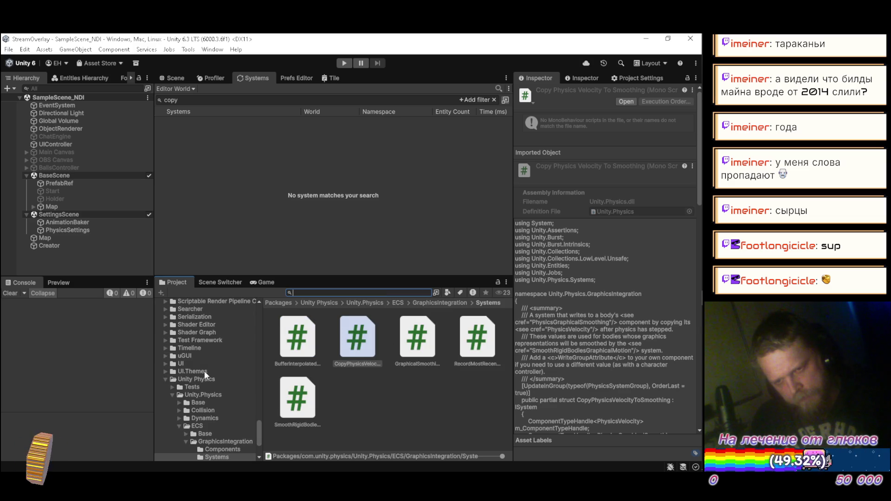
pyautogui.scroll(-3, 236, 385)
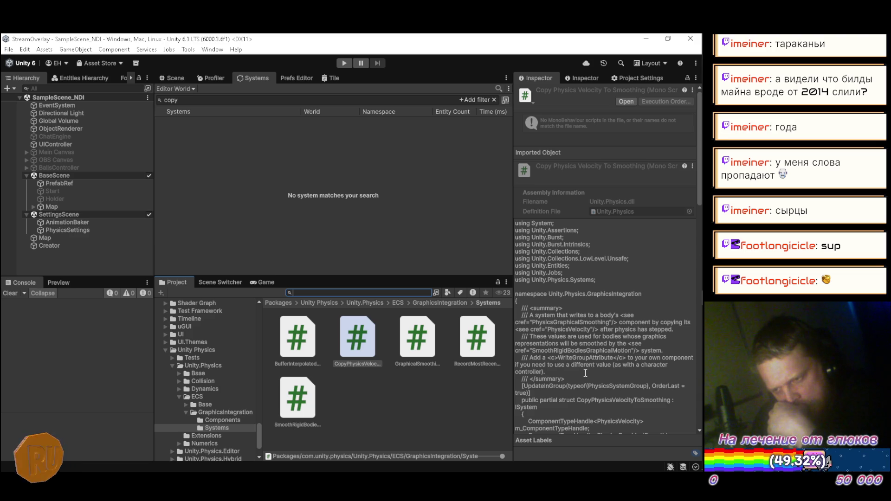
pyautogui.scroll(-3, 585, 373)
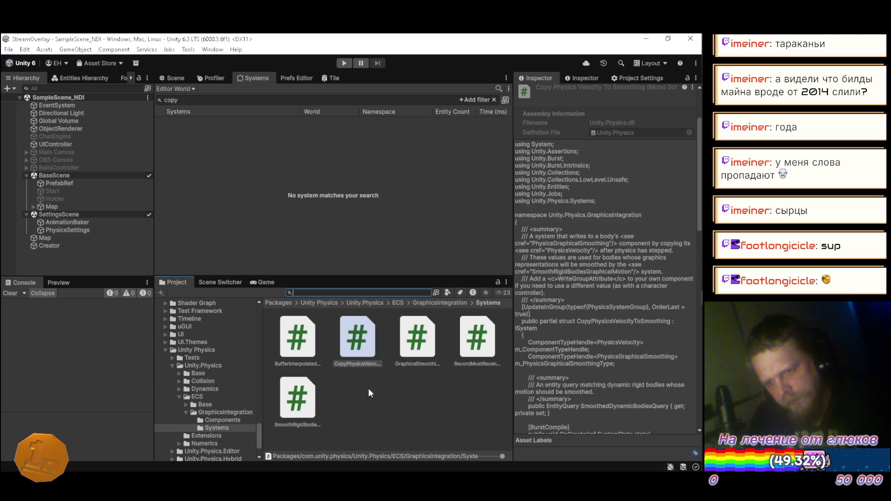
pyautogui.moveTo(703, 180)
pyautogui.moveTo(689, 87)
pyautogui.click(555, 97)
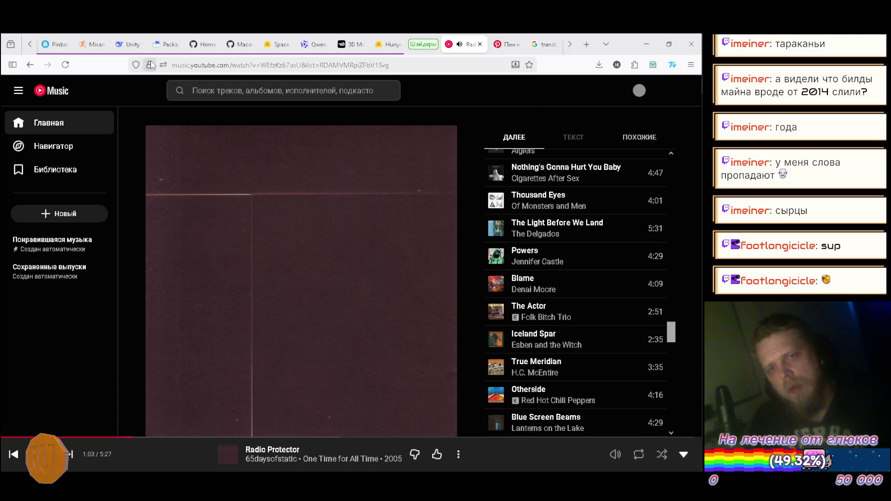
# Step: In a new DeepSeek chat, send 'shut off copyphysicsvelocitytosmoothing unity ecs'
pyautogui.click(127, 44)
pyautogui.click(57, 90)
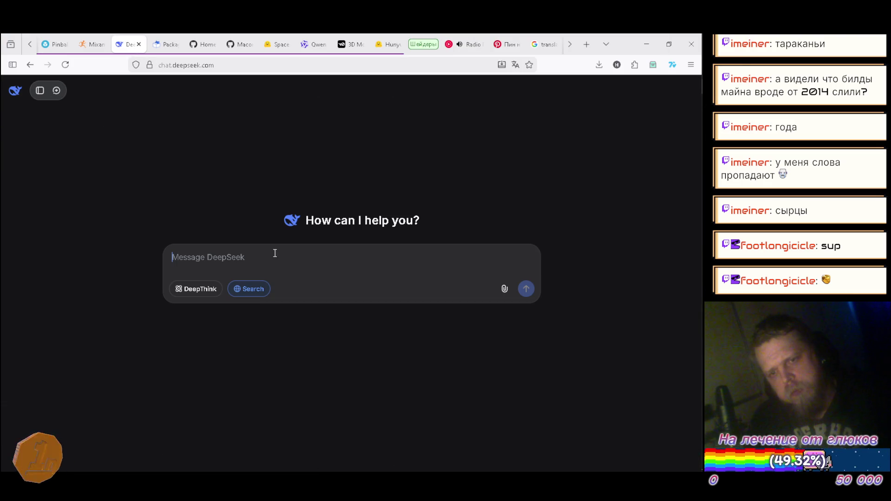
pyautogui.write('shu')
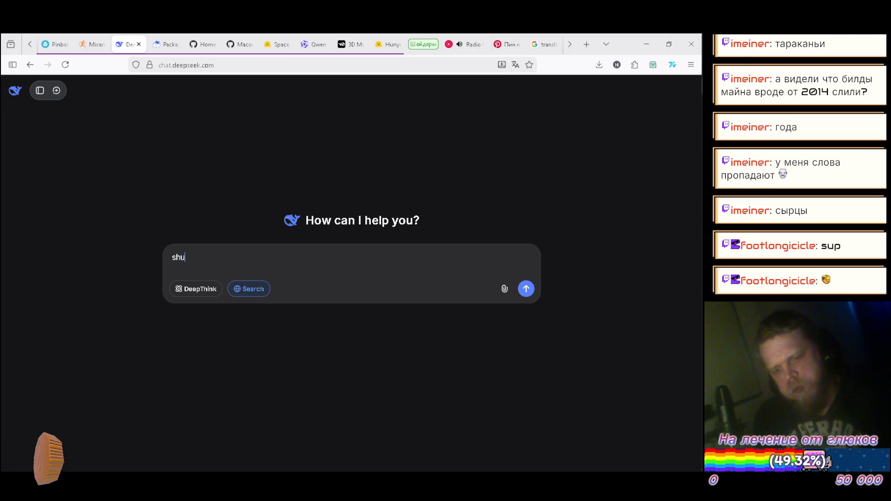
pyautogui.write('t off')
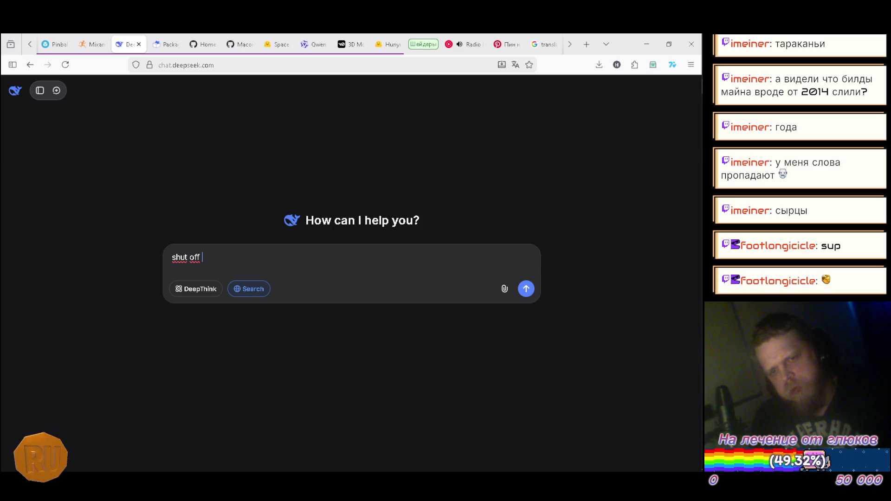
pyautogui.hotkey('ctrl', 'v')
pyautogui.write('uni')
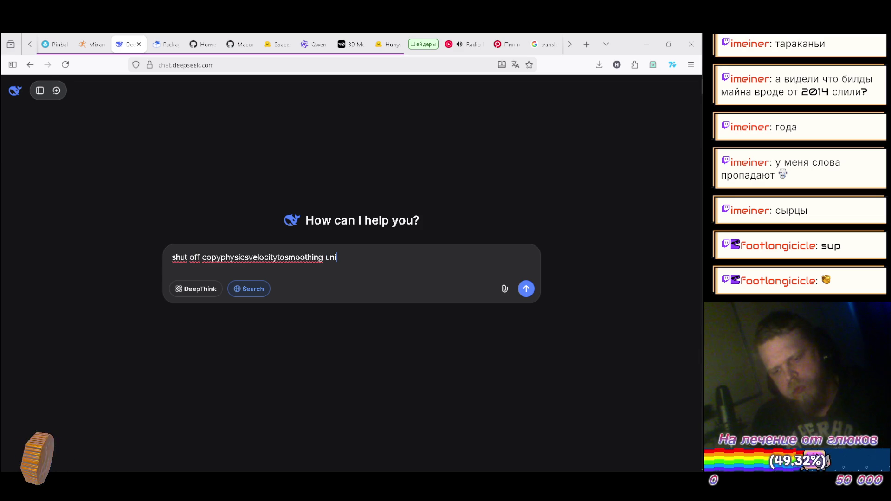
pyautogui.write('ty ecs')
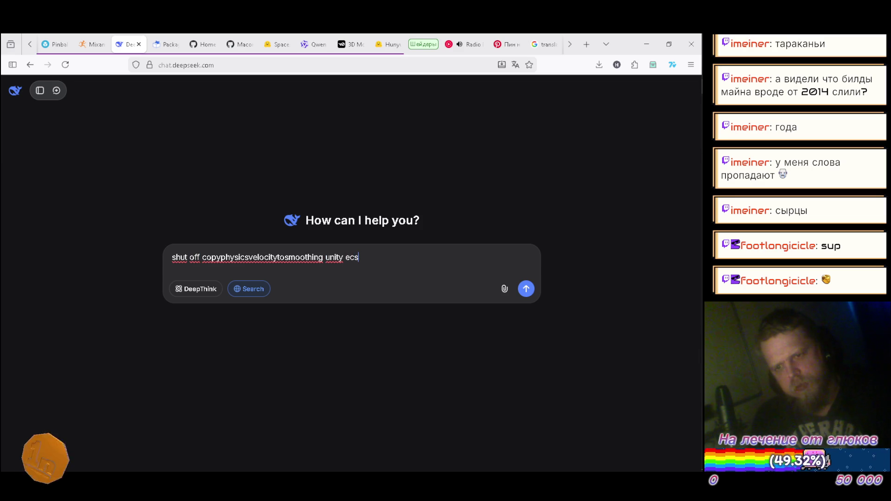
pyautogui.press('Return')
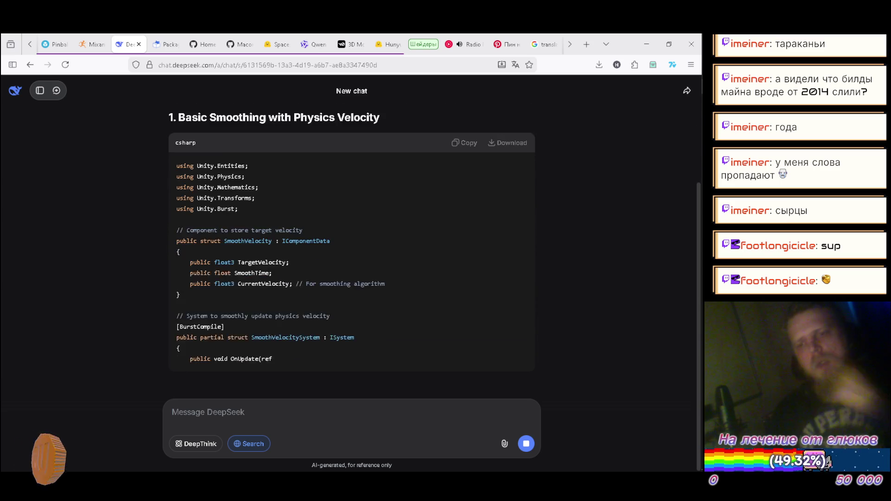
# Step: Read the reply and start a Russian follow-up saying the built-in system must be disabled
pyautogui.scroll(3, 288, 233)
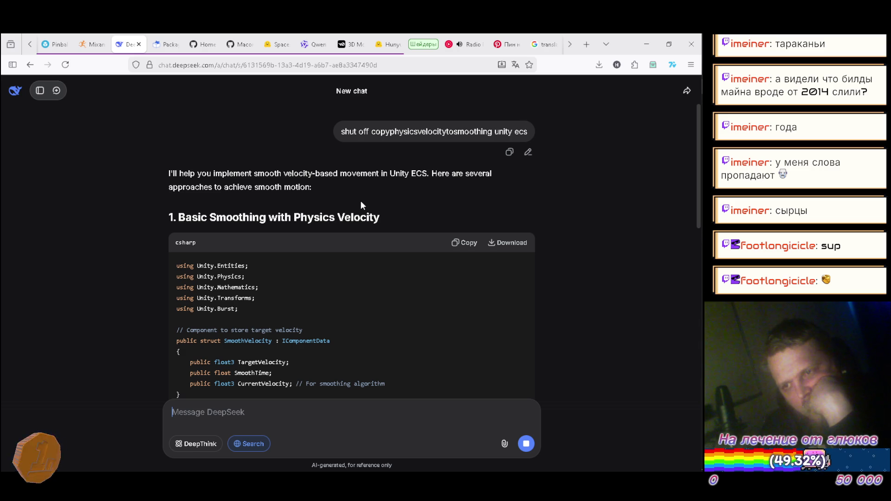
pyautogui.scroll(-20, 360, 200)
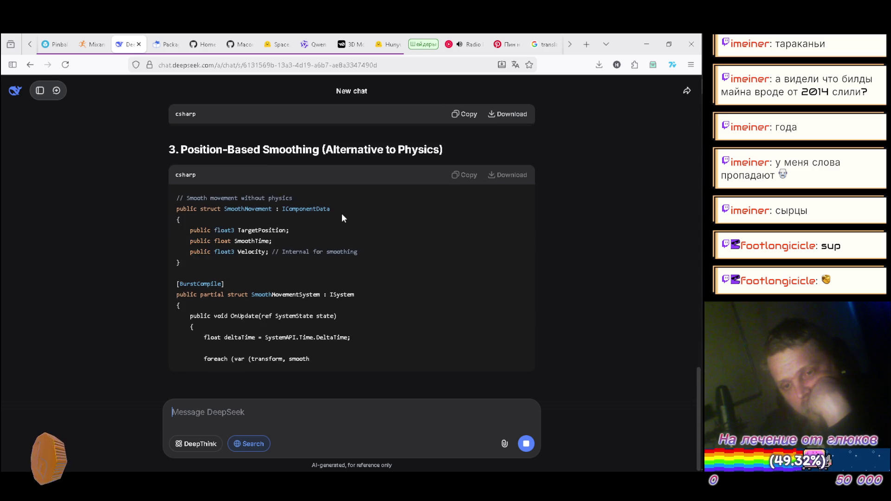
pyautogui.write('Tы долбаёб 6')
pyautogui.write('лять мне надо выключить встроеннную')
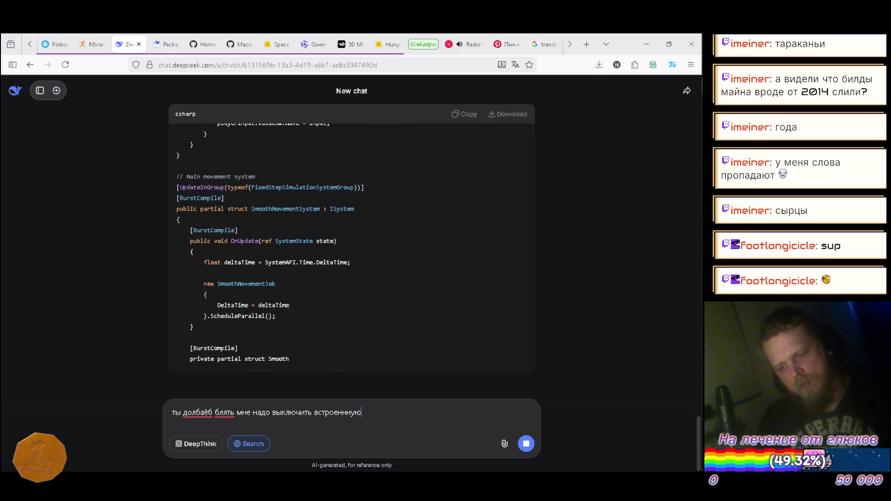
pyautogui.press('Left')
pyautogui.press('Left')
pyautogui.press('Left')
pyautogui.press('BackSpace')
pyautogui.press('Right')
pyautogui.press('Right')
pyautogui.press('Right')
pyautogui.write('истему')
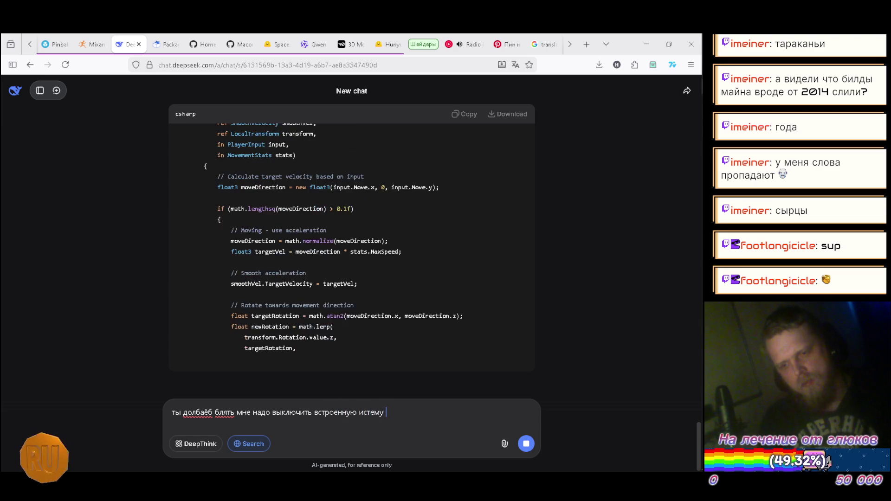
pyautogui.click(358, 412)
pyautogui.write('с')
pyautogui.press('End')
pyautogui.write('сука')
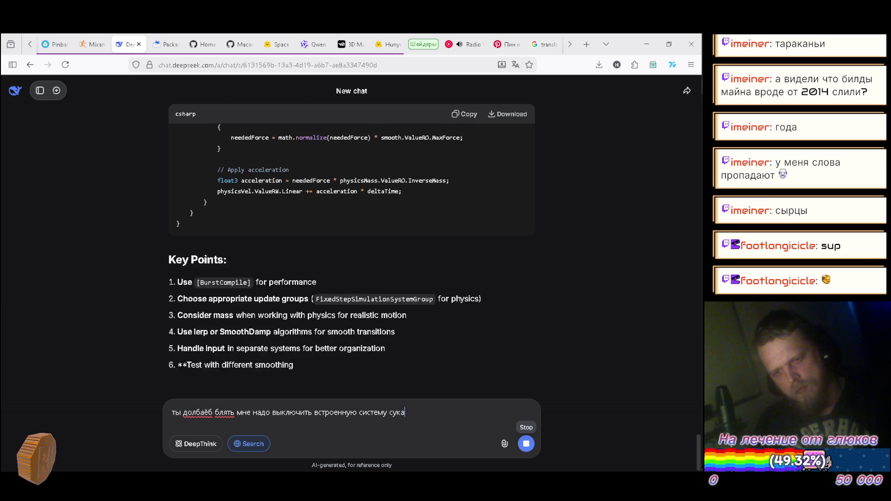
pyautogui.press('Return')
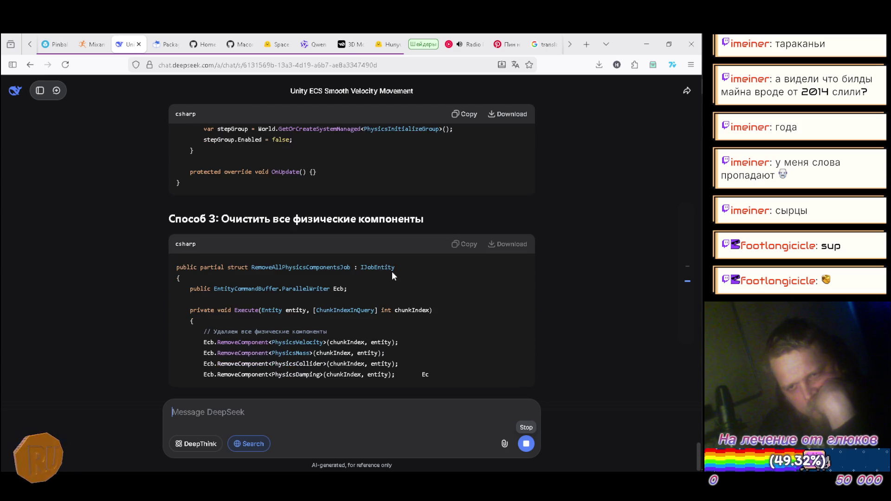
pyautogui.scroll(1, 391, 276)
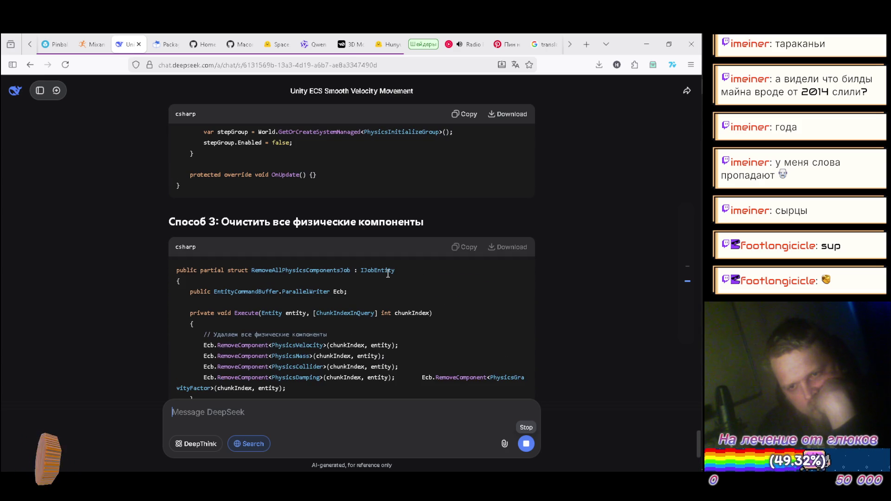
pyautogui.scroll(-10, 382, 276)
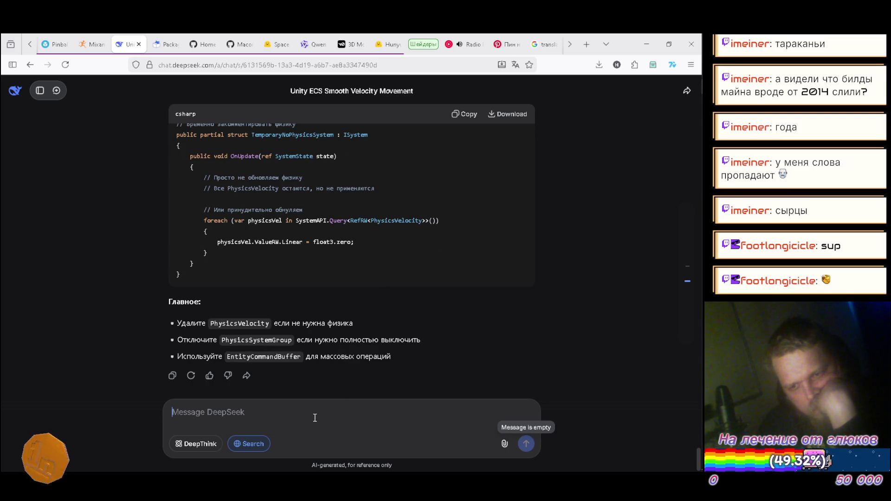
# Step: Send a Russian message asking how to disable only the copyphysicsvelocitytosmoothing system
pyautogui.write('сукаб')
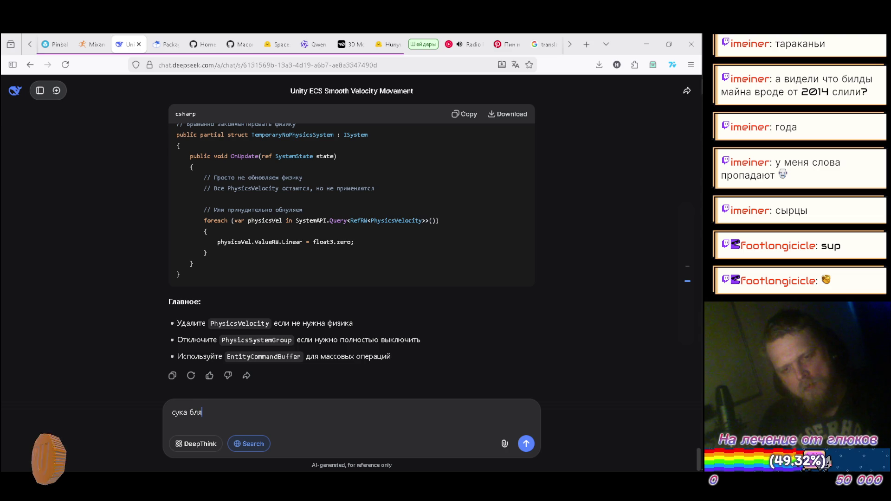
pyautogui.write('систему')
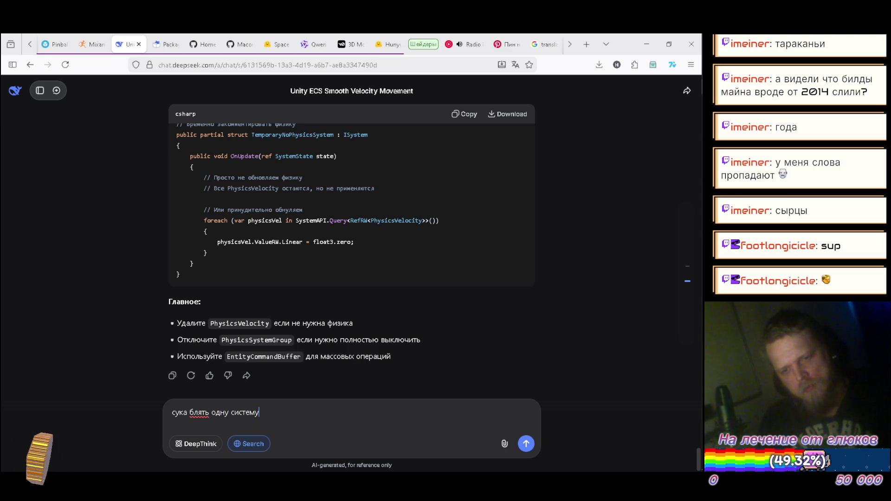
pyautogui.write(' мне надо выключить м')
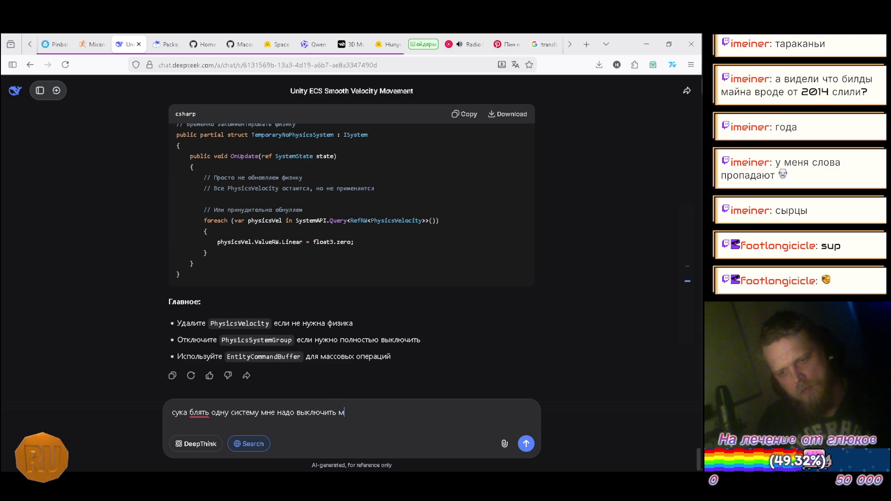
pyautogui.press('BackSpace')
pyautogui.hotkey('ctrl', 'v')
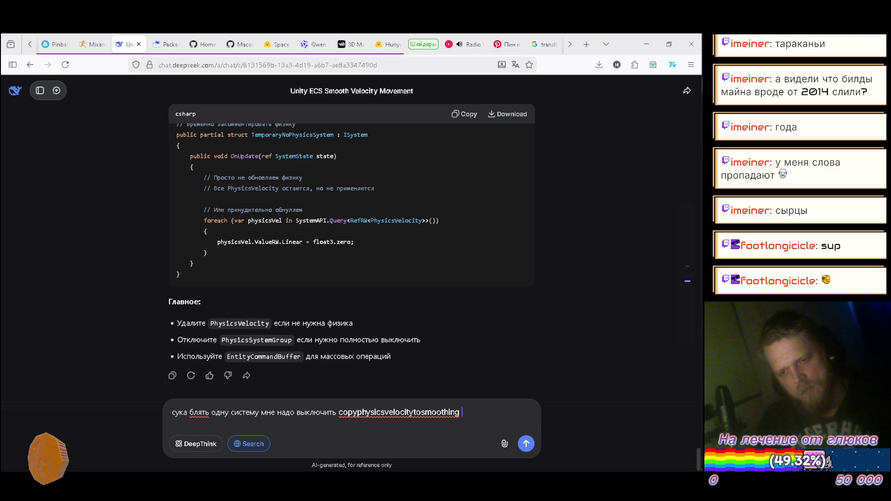
pyautogui.write('зыв')
pyautogui.write('я')
pyautogui.press('Return')
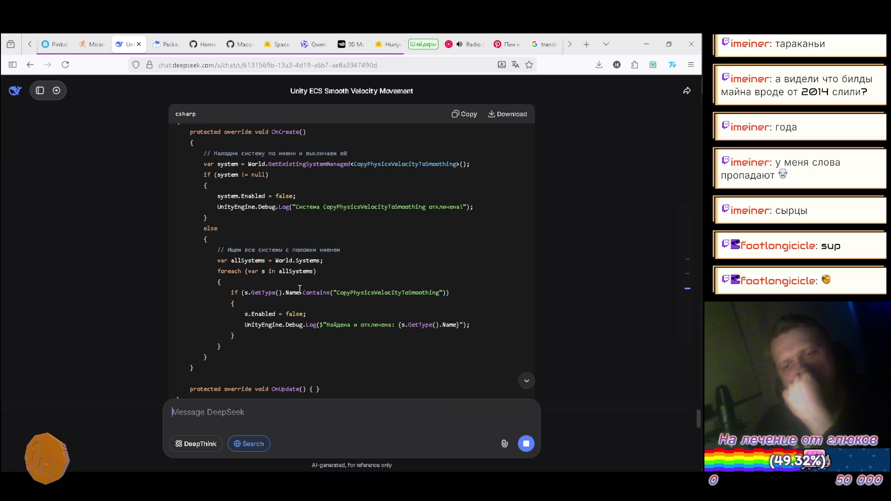
# Step: Read through the reply and select the GetExistingSystemManaged<CopyPhysicsVelocityToSmoothing>() call
pyautogui.scroll(-2, 300, 289)
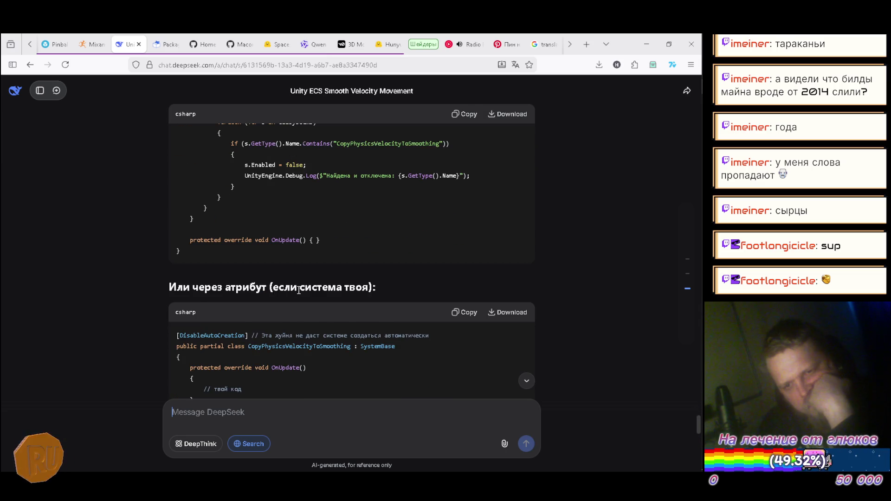
pyautogui.scroll(-2, 298, 290)
pyautogui.scroll(-5, 295, 291)
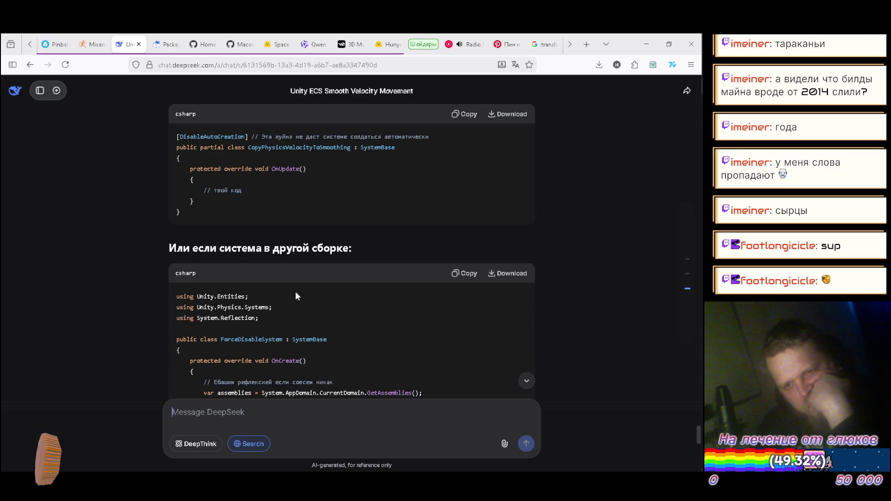
pyautogui.scroll(-6, 295, 292)
pyautogui.scroll(-4, 289, 293)
pyautogui.scroll(-3, 289, 293)
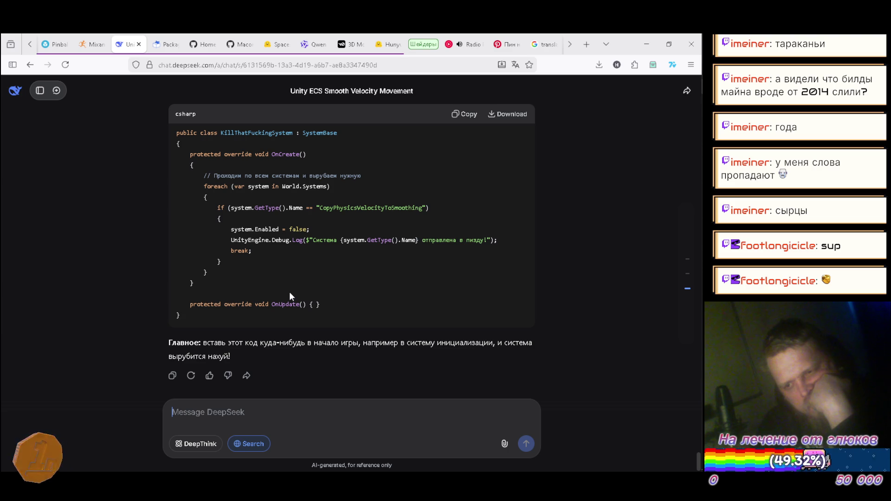
pyautogui.scroll(15, 289, 296)
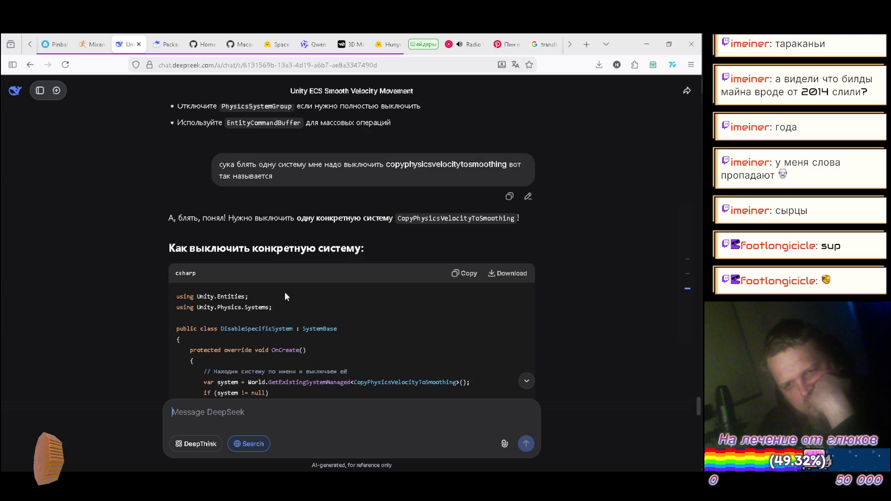
pyautogui.scroll(3, 285, 296)
pyautogui.scroll(-4, 285, 296)
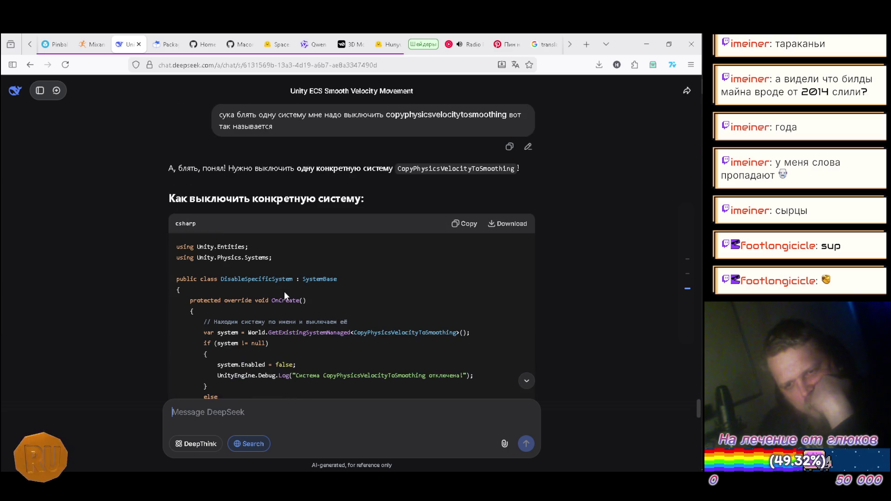
pyautogui.scroll(-2, 284, 291)
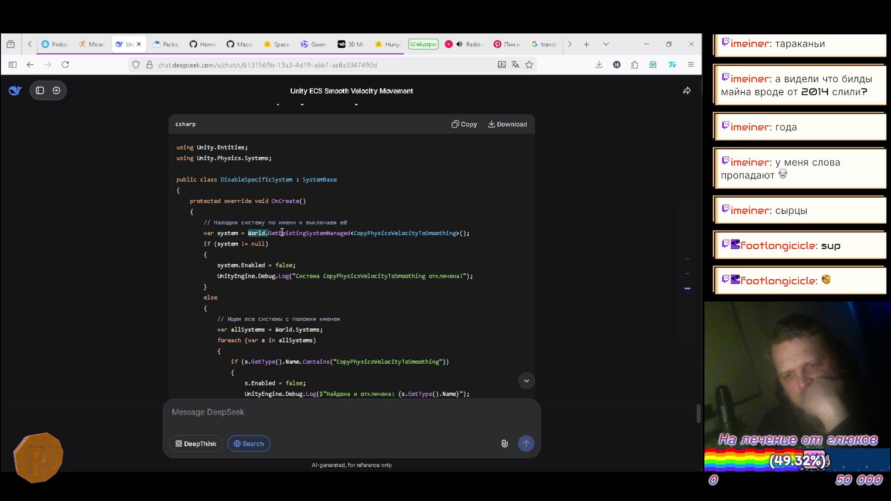
pyautogui.moveTo(276, 233); pyautogui.dragTo(289, 91)
pyautogui.moveTo(474, 235)
pyautogui.mouseDown()
pyautogui.moveTo(491, 253)
pyautogui.moveTo(470, 234)
pyautogui.moveTo(293, 234)
pyautogui.mouseUp()
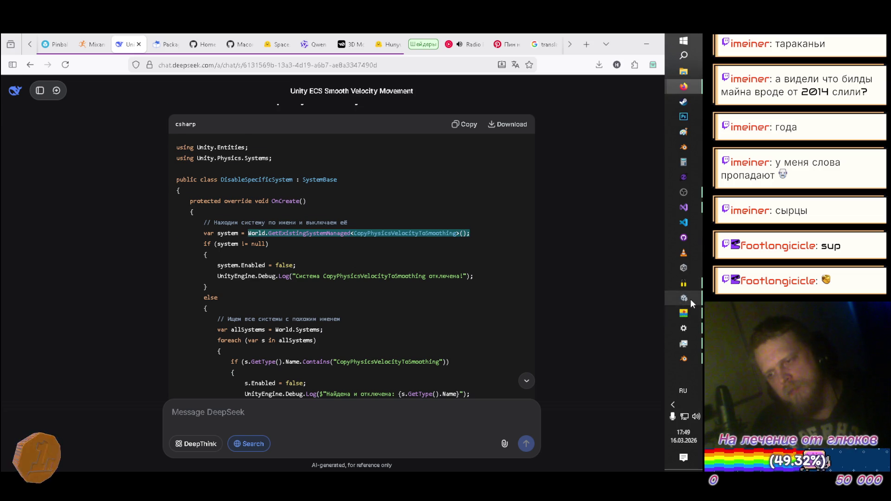
# Step: Bring up TileMap.cs in Visual Studio and expand the collapsed OnEnable method
pyautogui.click(689, 298)
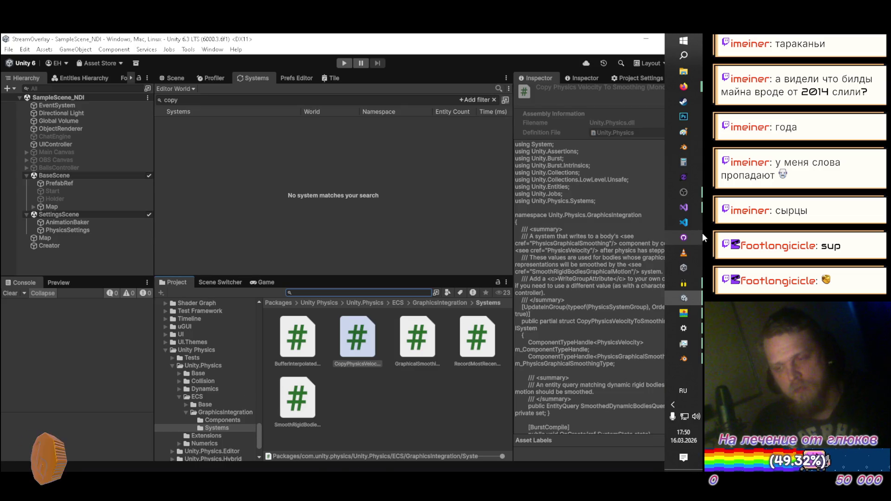
pyautogui.click(683, 208)
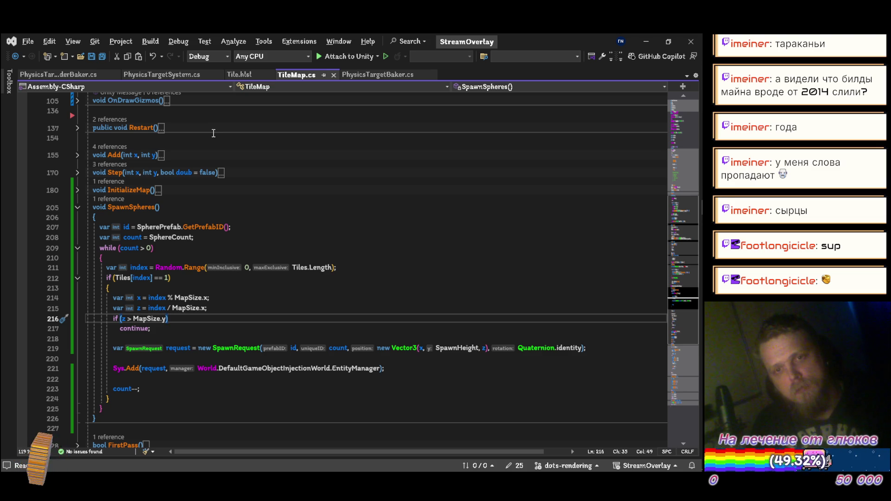
pyautogui.scroll(7, 226, 191)
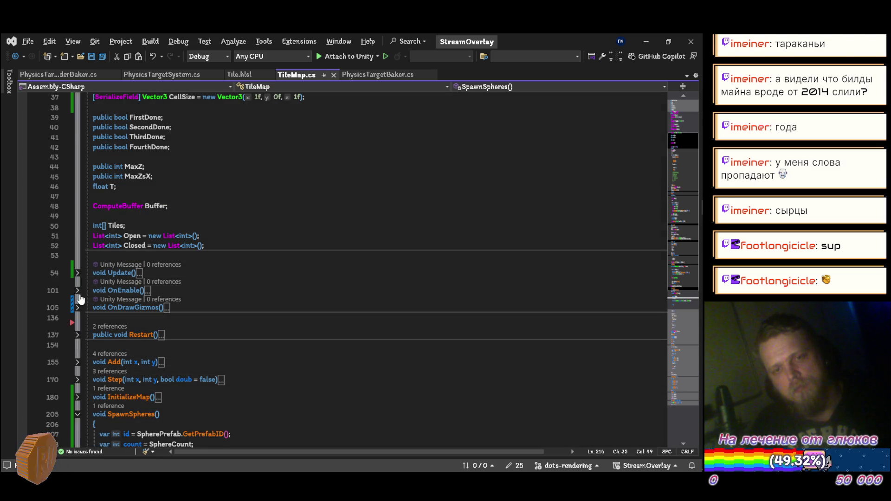
pyautogui.click(78, 292)
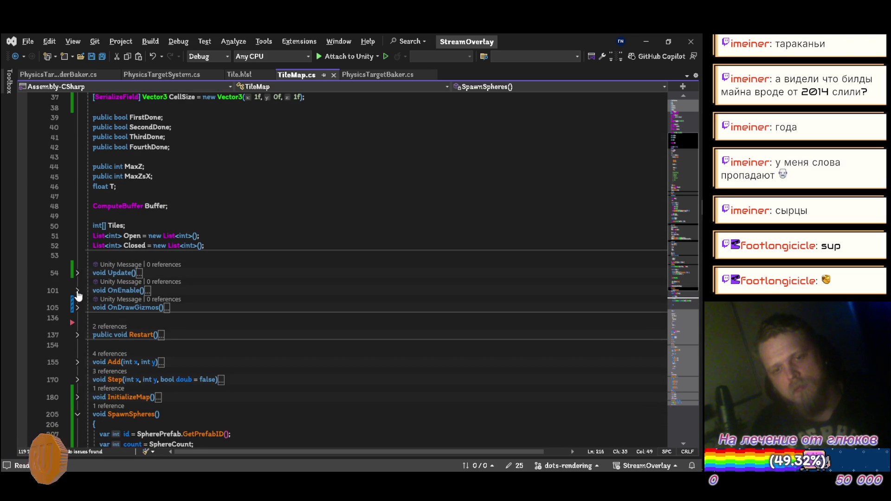
# Step: Paste the GetExistingSystemManaged line above Restart(), append .enabled = false, save, and add a blank line below
pyautogui.click(159, 310)
pyautogui.press('Return')
pyautogui.write('World.GetExistingSystemManaged<CopyPhysicsVelocityToSmoothing>();')
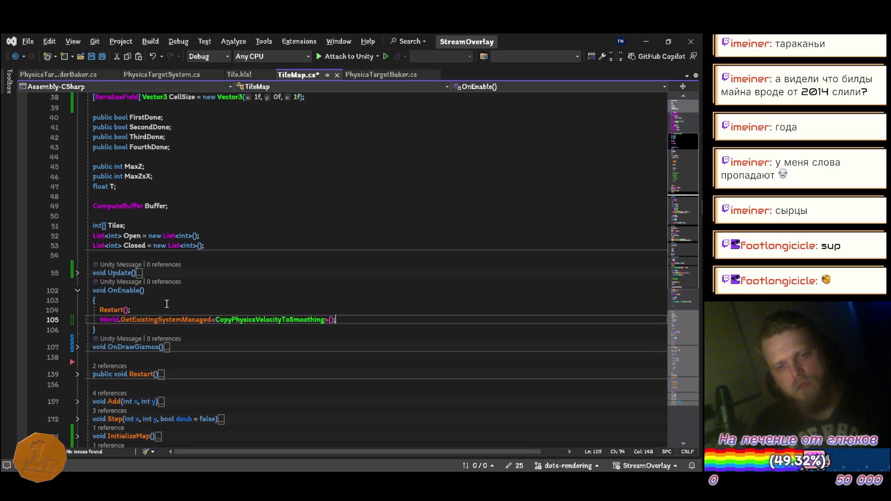
pyautogui.hotkey('alt', 'Up')
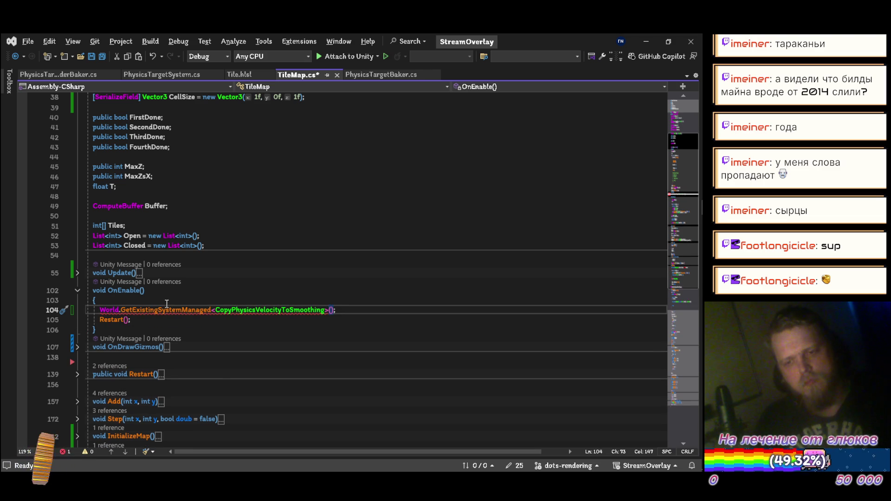
pyautogui.write('nyen')
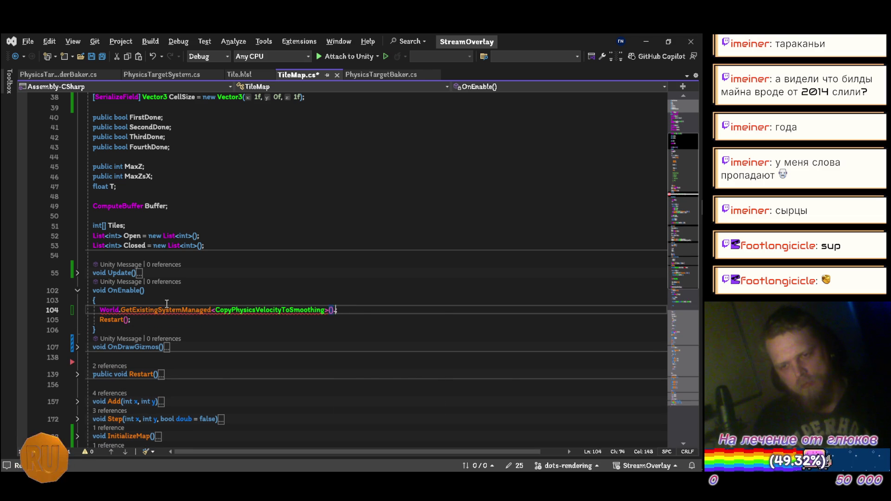
pyautogui.write('a')
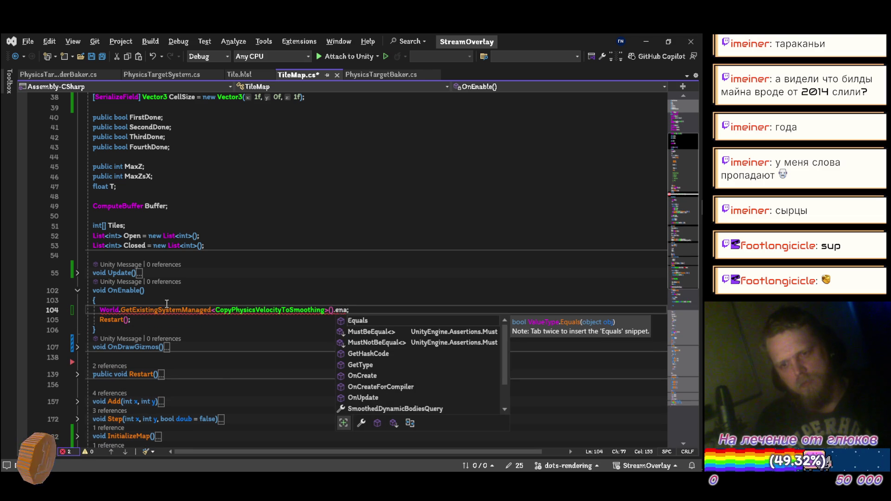
pyautogui.write('d = false')
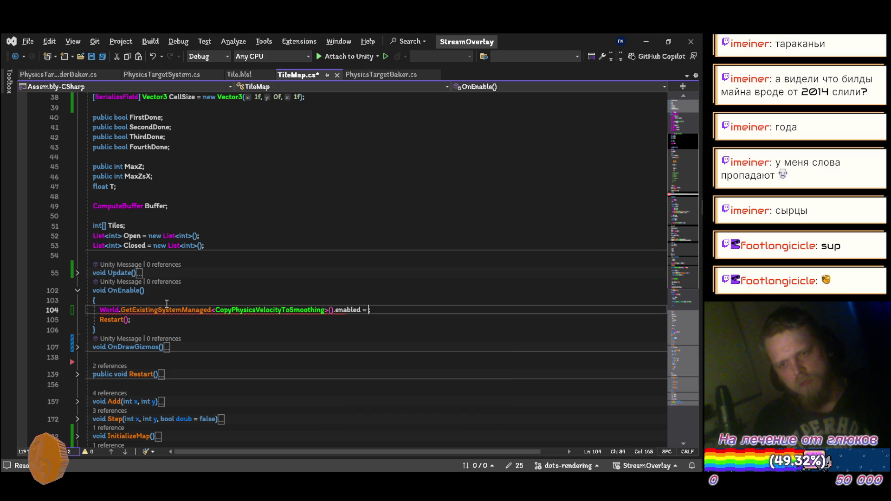
pyautogui.hotkey('ctrl', 's')
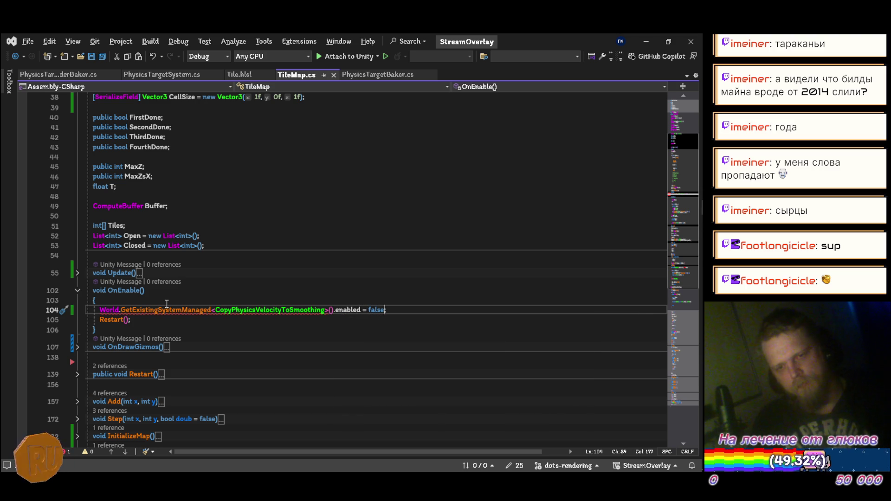
pyautogui.moveTo(173, 311)
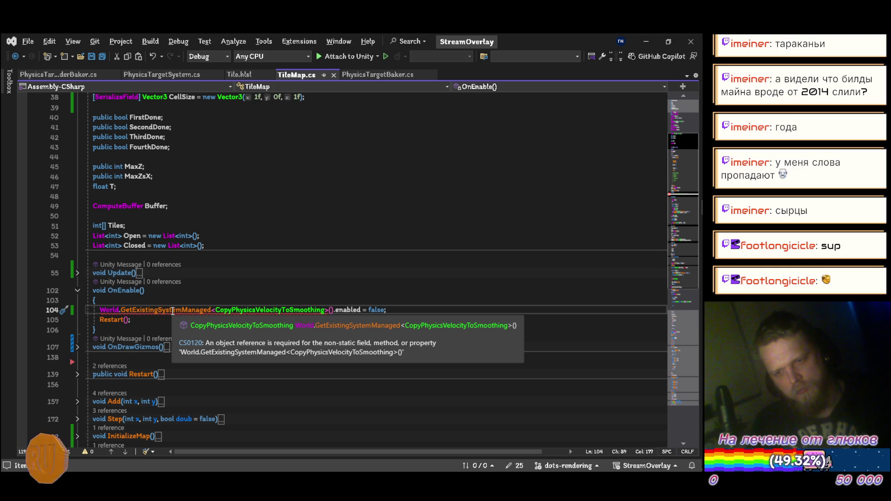
pyautogui.press('End')
pyautogui.press('Return')
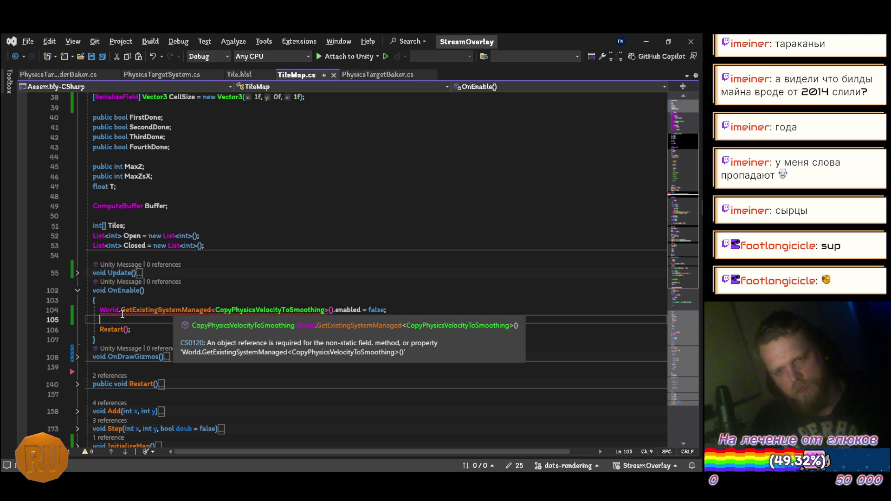
# Step: Change the call to World.DefaultGameObjectInjectionWorld.GetExistingSystem via IntelliSense
pyautogui.click(123, 314)
pyautogui.write('.')
pyautogui.press('Down')
pyautogui.press('Tab')
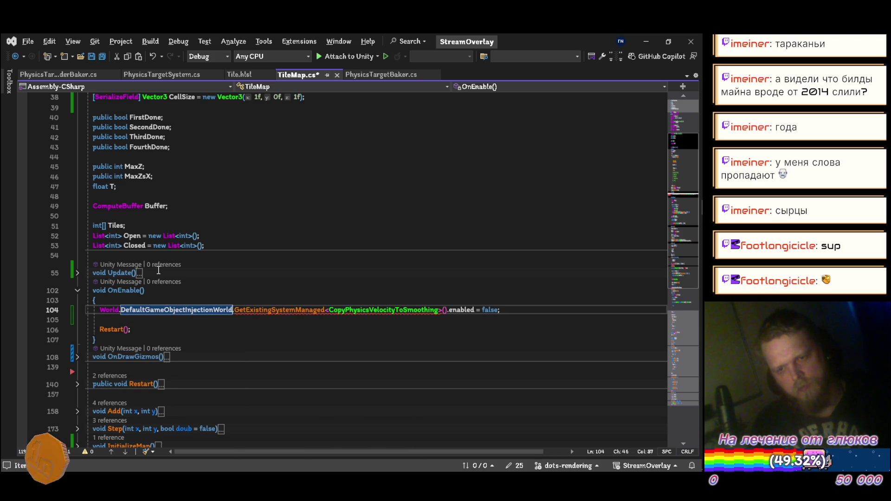
pyautogui.write('.get')
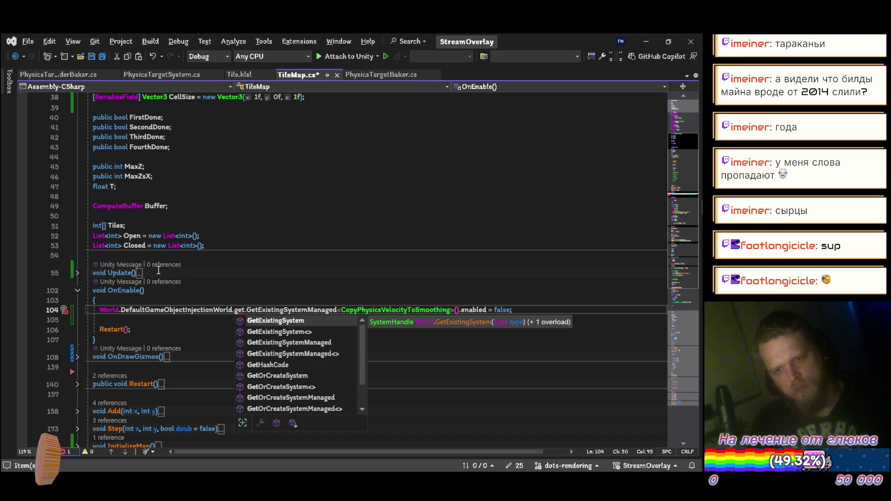
pyautogui.press('Tab')
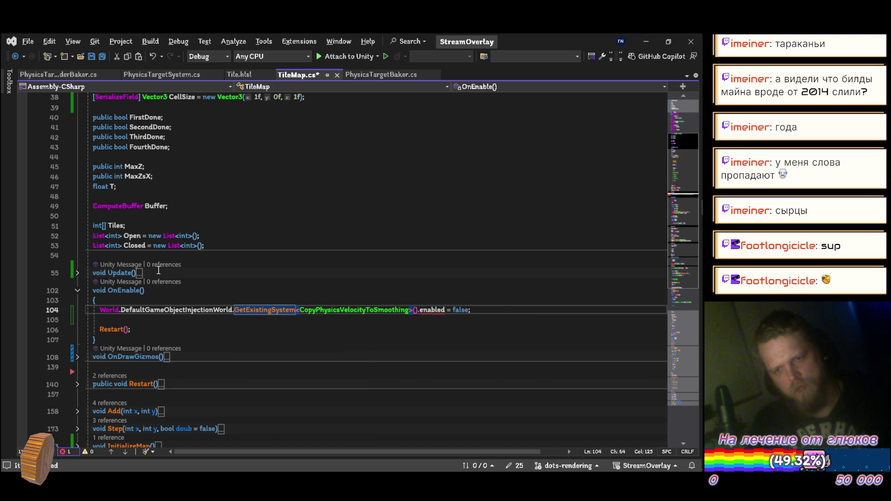
# Step: Browse the member suggestions after GetExistingSystem<CopyPhysicsVelocityToSmoothing>(), then dismiss them
pyautogui.press('Right')
pyautogui.press('Right')
pyautogui.press('Right')
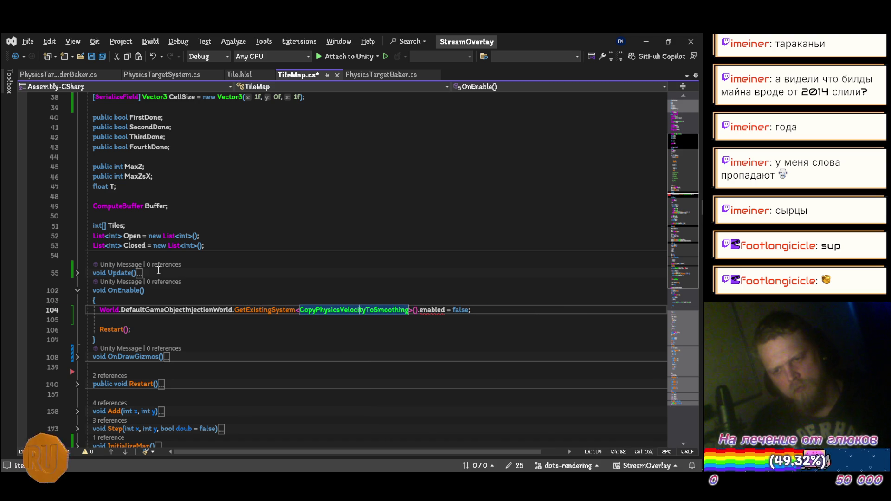
pyautogui.press('Right')
pyautogui.press('Right')
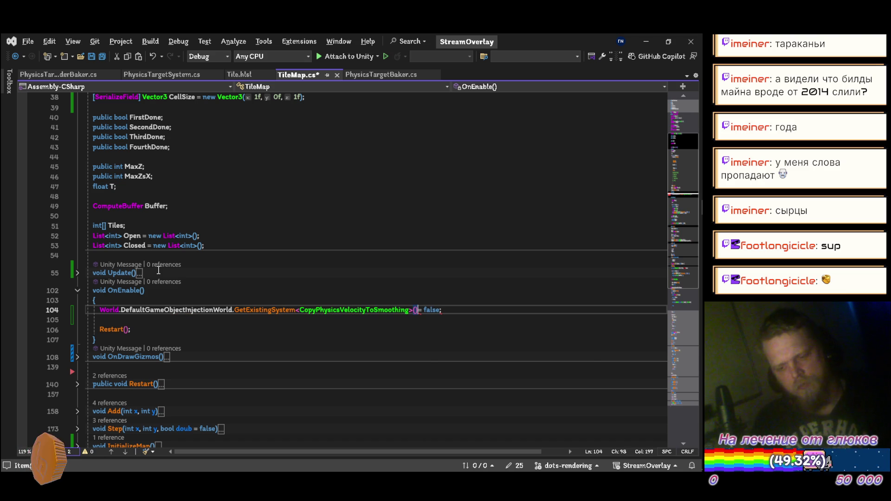
pyautogui.write('.c')
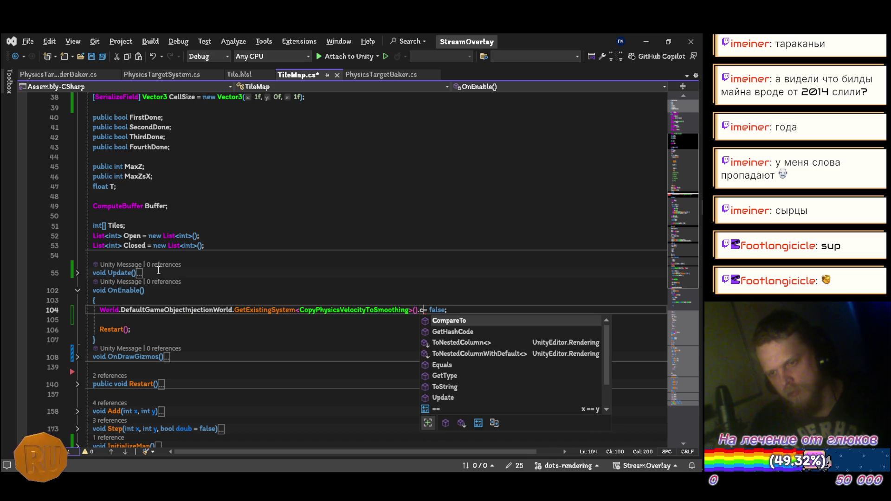
pyautogui.press('BackSpace')
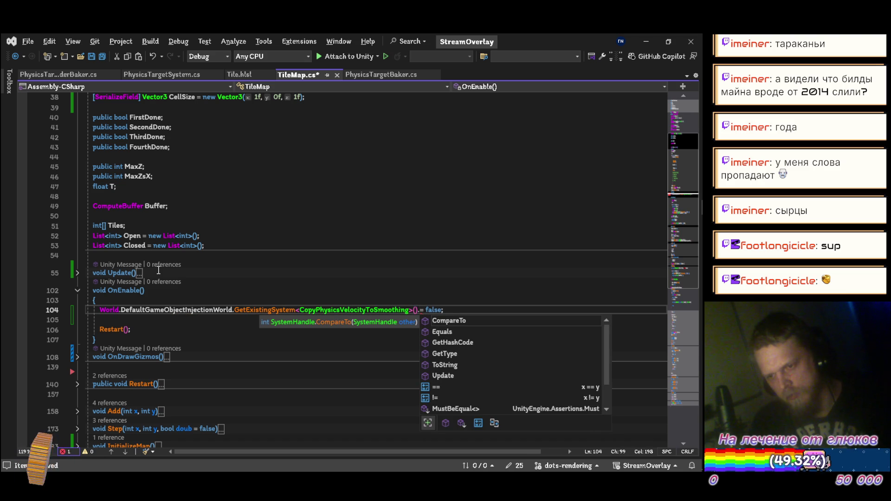
pyautogui.press('Down')
pyautogui.press('Down')
pyautogui.press('Down')
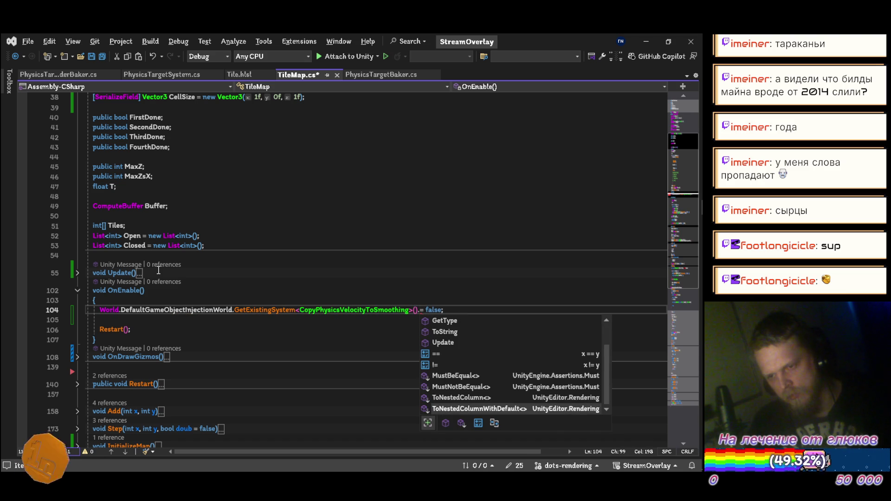
pyautogui.press('Left')
pyautogui.press('Left')
# Step: Swap the method to GetExistingSystemManaged, see error CS0315, then restore GetExistingSystem
pyautogui.hotkey('ctrl', 'shift', 'Left')
pyautogui.write('g')
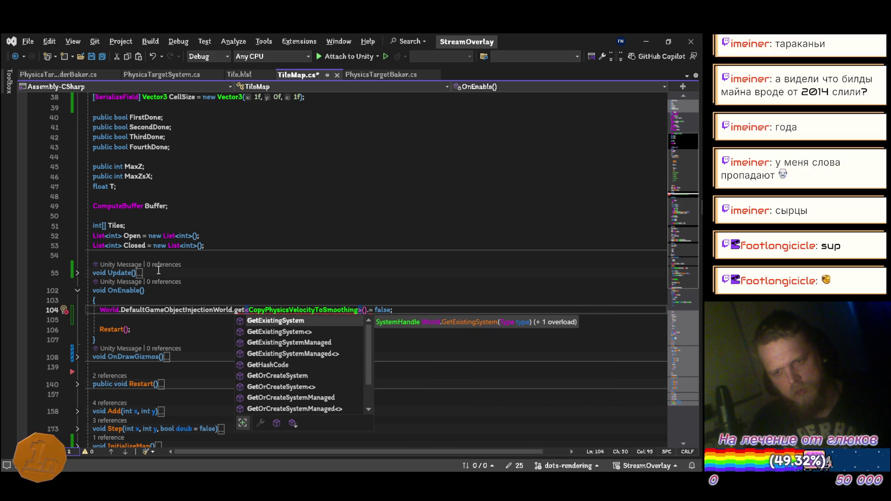
pyautogui.press('Down')
pyautogui.press('Down')
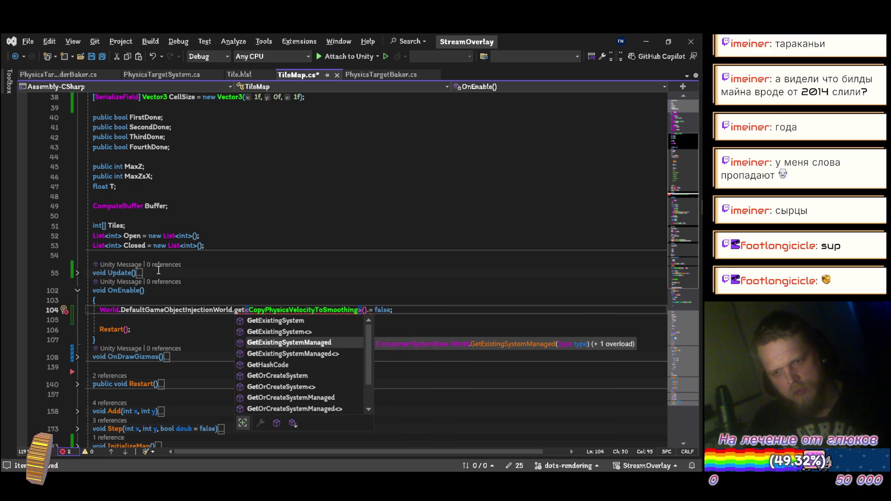
pyautogui.press('Tab')
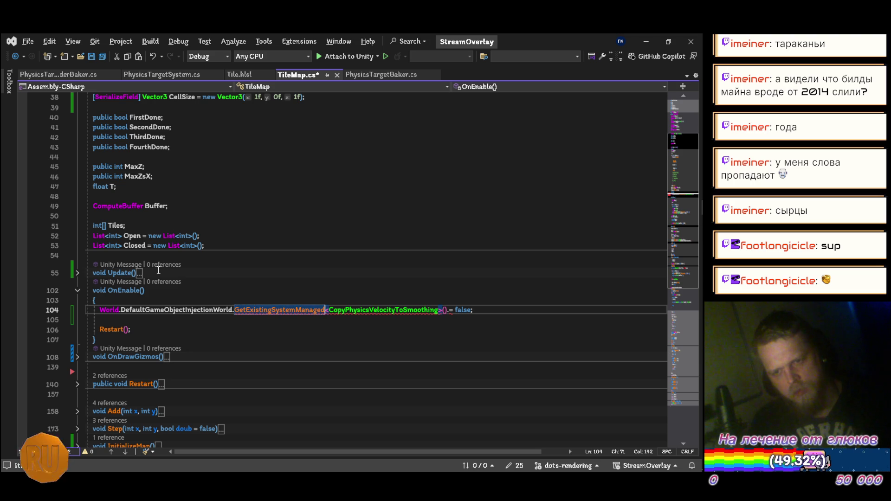
pyautogui.moveTo(280, 312)
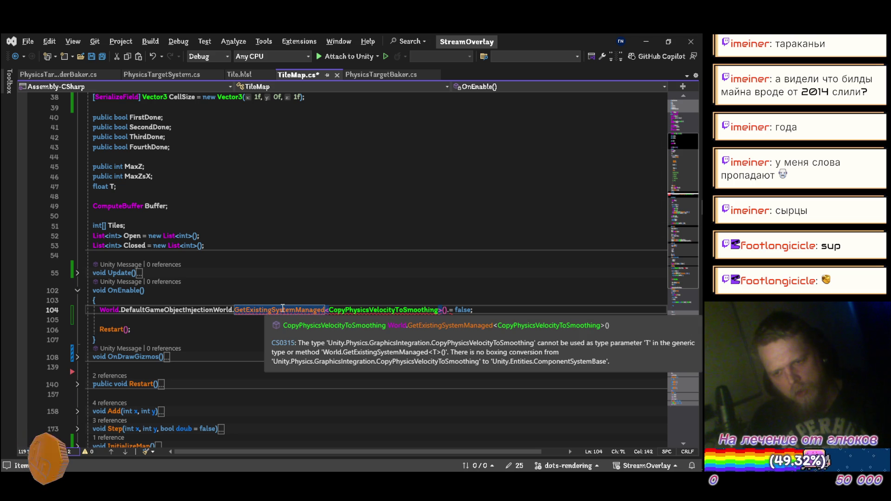
pyautogui.press('BackSpace')
pyautogui.press('BackSpace')
pyautogui.press('BackSpace')
pyautogui.press('BackSpace')
pyautogui.press('BackSpace')
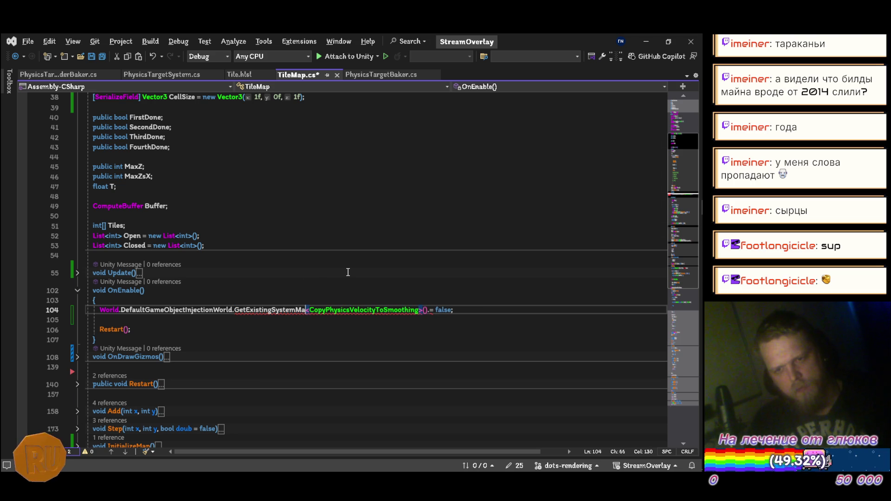
pyautogui.press('Right')
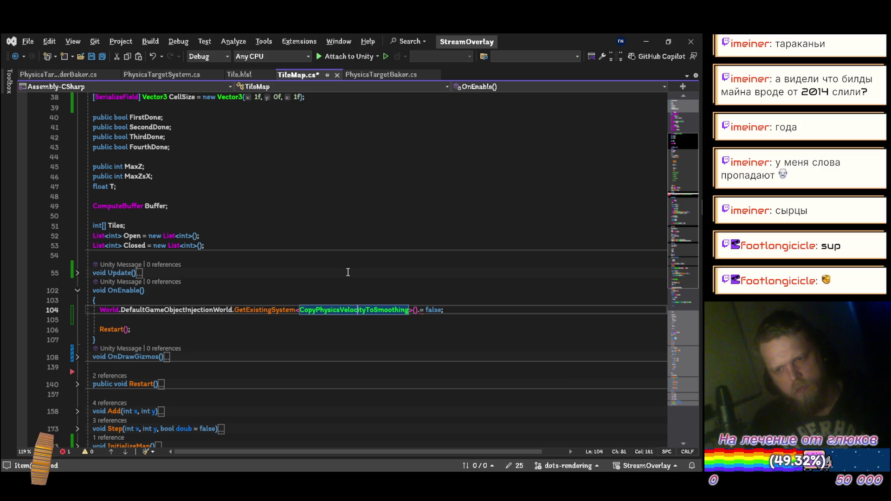
# Step: Remove the stray member access after the call and check the DeepSeek chat before returning
pyautogui.press('Tab')
pyautogui.write('s')
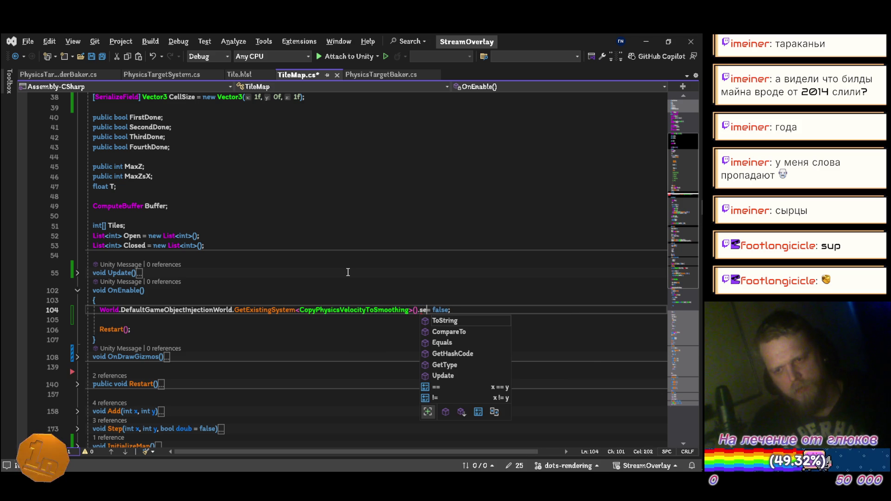
pyautogui.press('BackSpace')
pyautogui.press('BackSpace')
pyautogui.write('.')
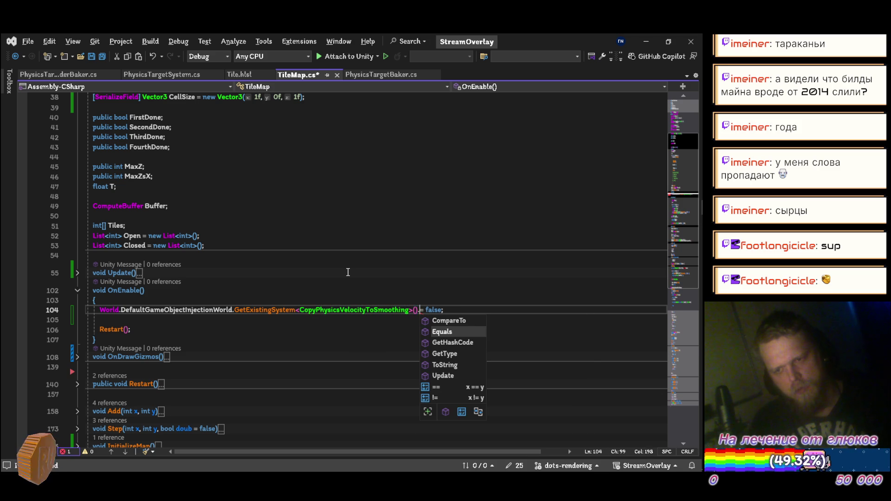
pyautogui.press('BackSpace')
pyautogui.hotkey('alt', 'Tab')
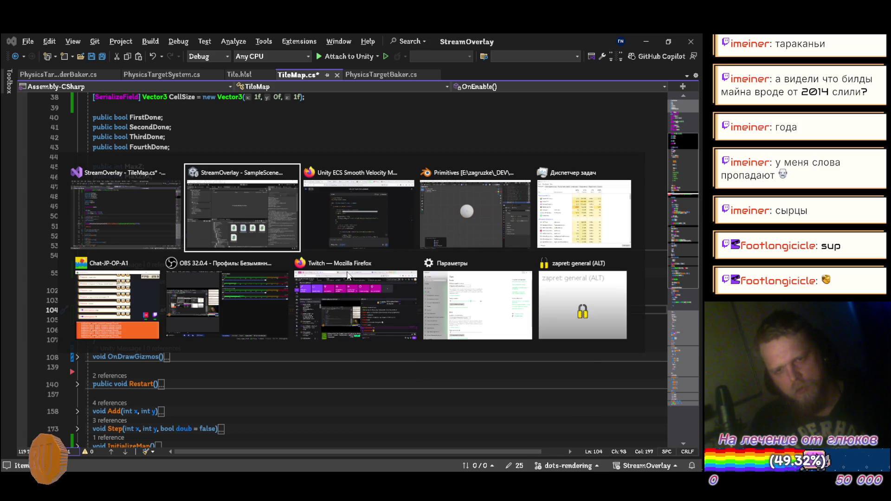
pyautogui.hotkey('alt', 'Tab')
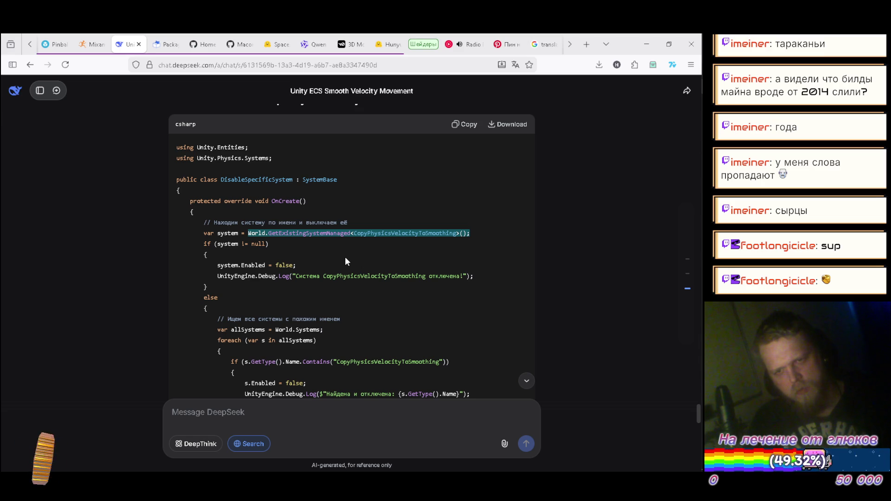
pyautogui.hotkey('alt', 'Tab')
pyautogui.hotkey('ctrl', 'BackSpace')
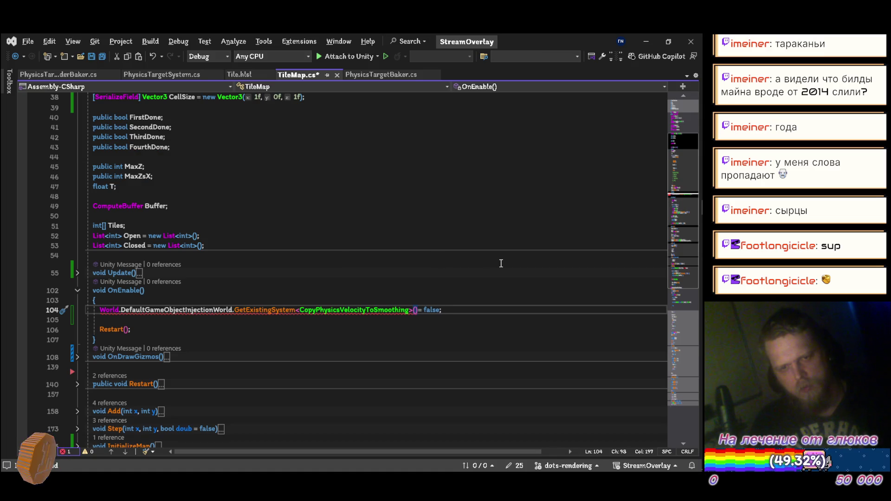
# Step: End line 104 with a semicolon, move = false to line 105, prefix "var sys = ", and save
pyautogui.write(';')
pyautogui.press('Return')
pyautogui.press('Up')
pyautogui.press('Home')
pyautogui.write('var sys =')
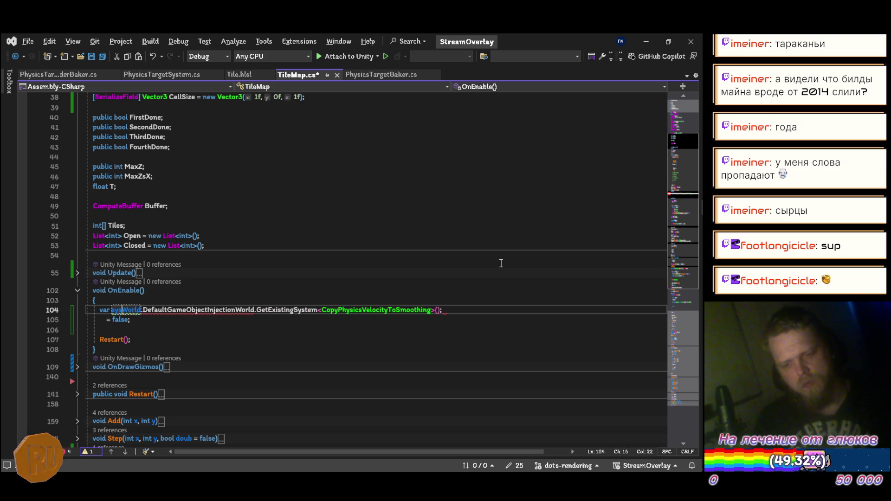
pyautogui.hotkey('ctrl', 's')
# Step: Write sys.Enabled before = false on line 105 and save TileMap.cs
pyautogui.press('Down')
pyautogui.hotkey('ctrl', 'z')
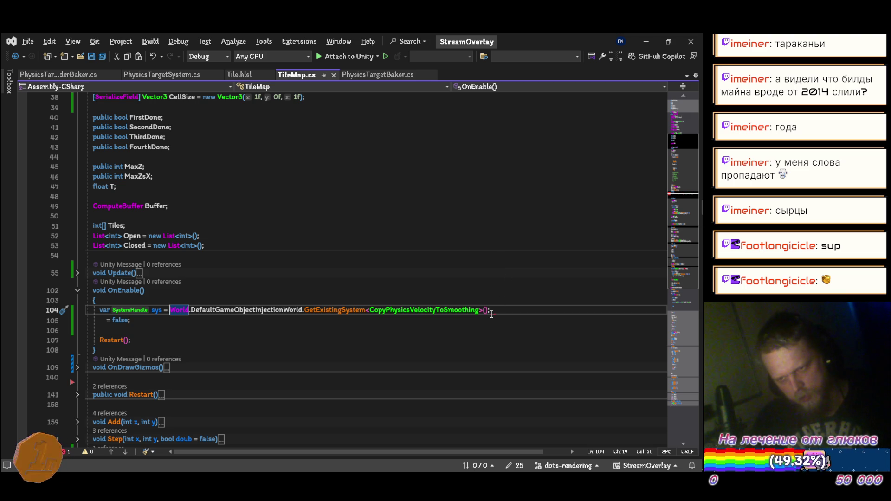
pyautogui.hotkey('ctrl', 'y')
pyautogui.press('Home')
pyautogui.write('sys')
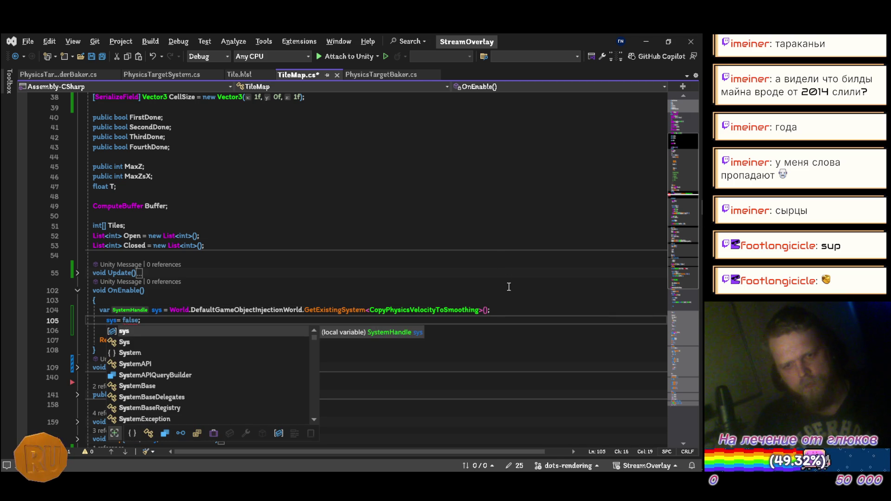
pyautogui.write('.')
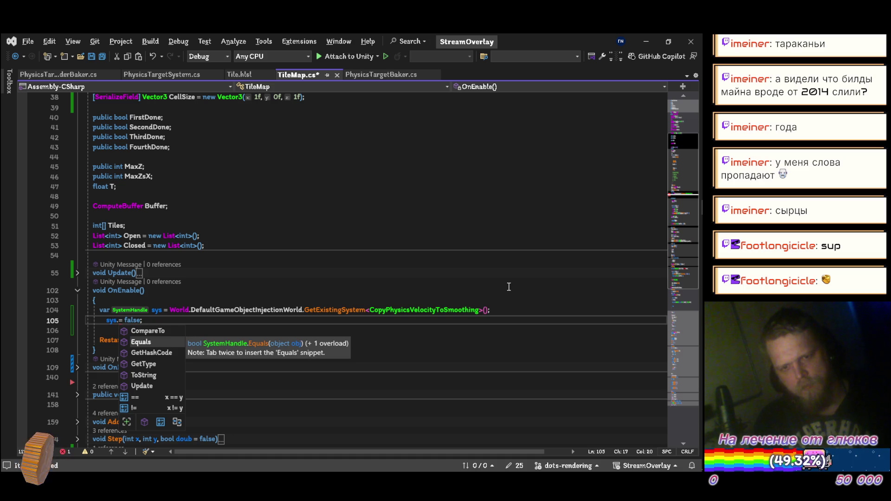
pyautogui.press('Up')
pyautogui.press('Down')
pyautogui.press('Down')
pyautogui.press('Down')
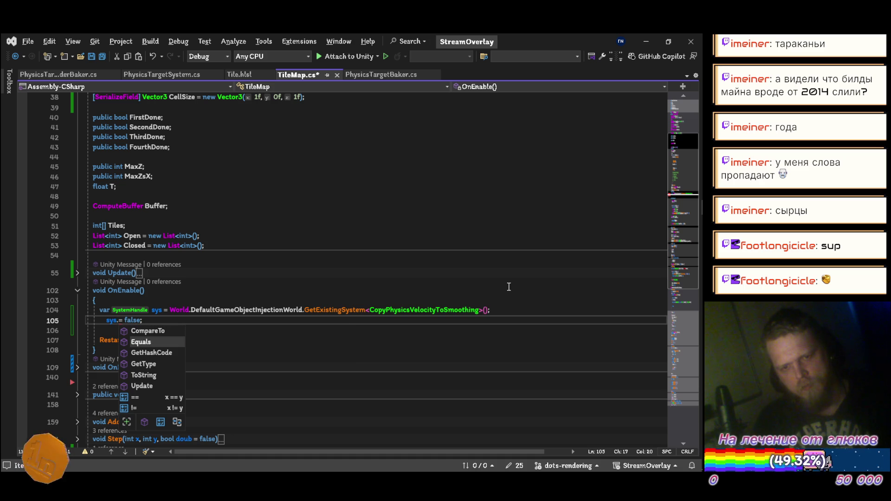
pyautogui.press('Up')
pyautogui.press('Up')
pyautogui.press('Up')
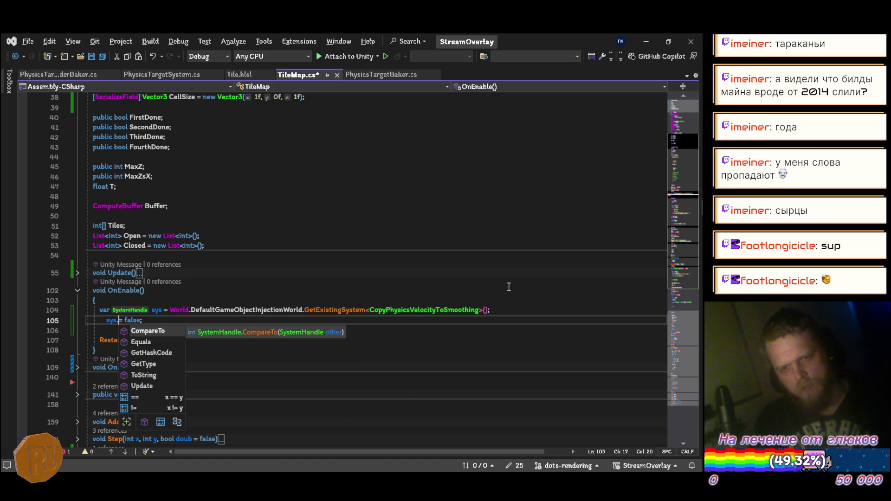
pyautogui.write('Enabled')
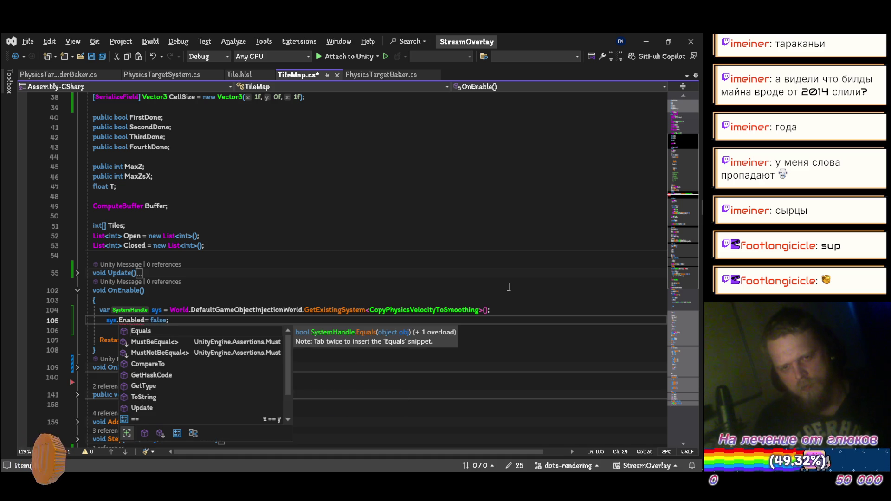
pyautogui.hotkey('ctrl', 's')
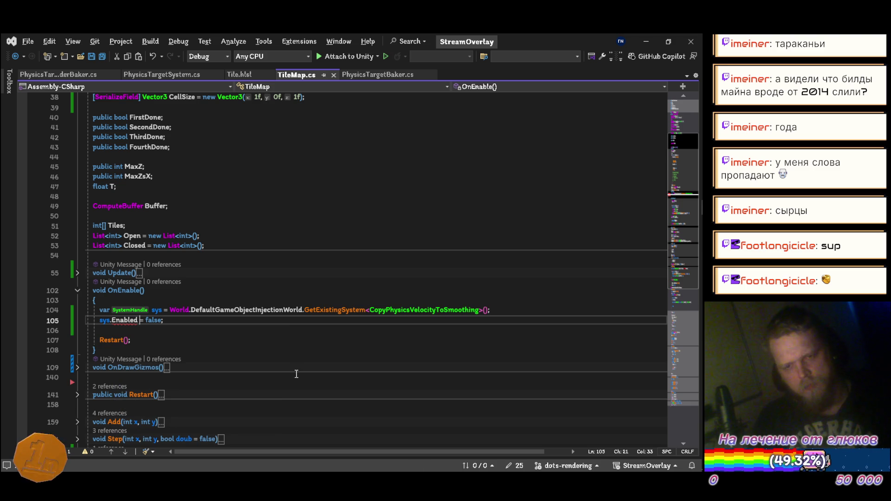
pyautogui.moveTo(130, 321)
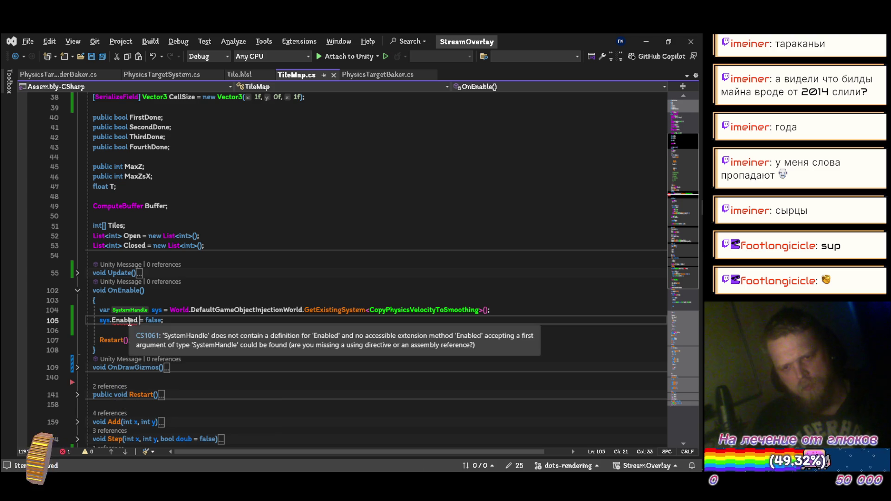
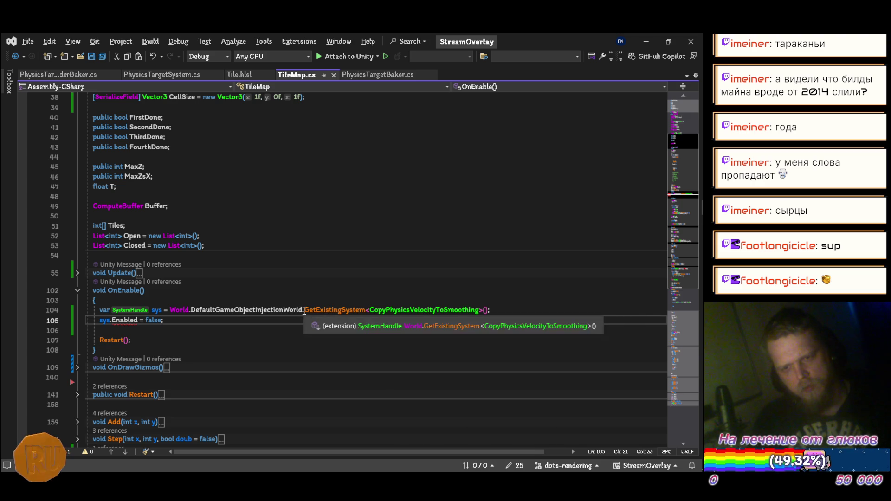
# Step: Browse the world's system lookup methods (GetExistingSystemManaged, GetOrCreateSystem, GetExistingSystem) on line 104
pyautogui.hotkey('ctrl', 'w')
pyautogui.press('Right')
pyautogui.write('.gets')
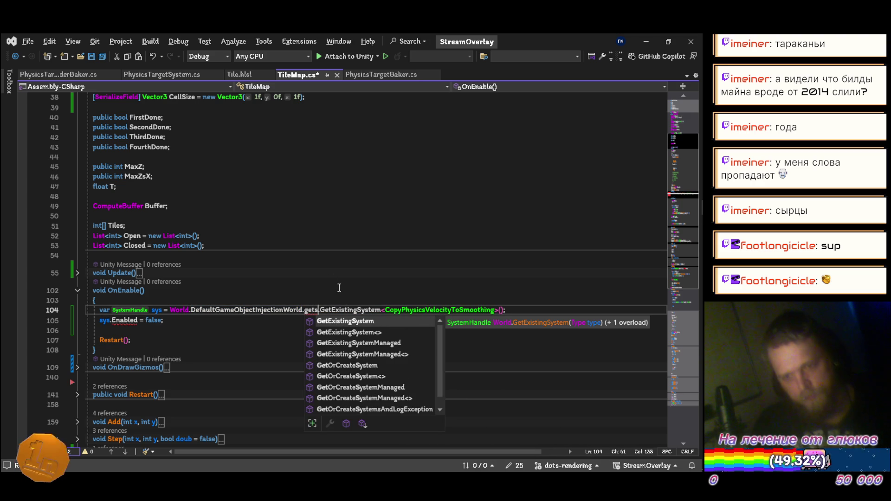
pyautogui.press('Down')
pyautogui.press('Down')
pyautogui.press('Down')
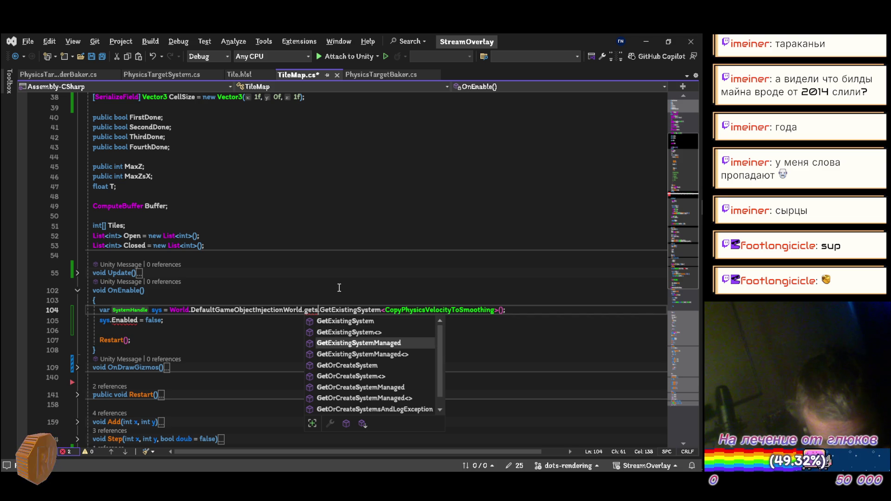
pyautogui.press('Down')
pyautogui.press('Down')
pyautogui.press('Down')
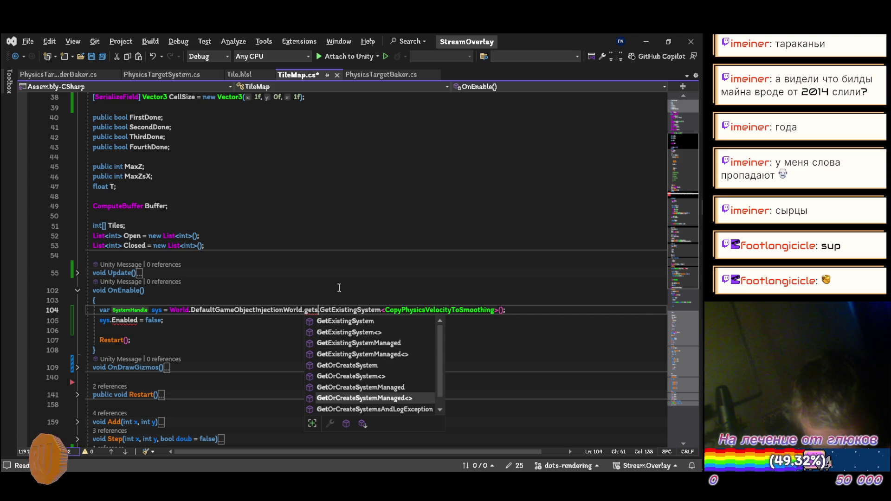
pyautogui.press('Up')
pyautogui.press('Up')
pyautogui.press('Up')
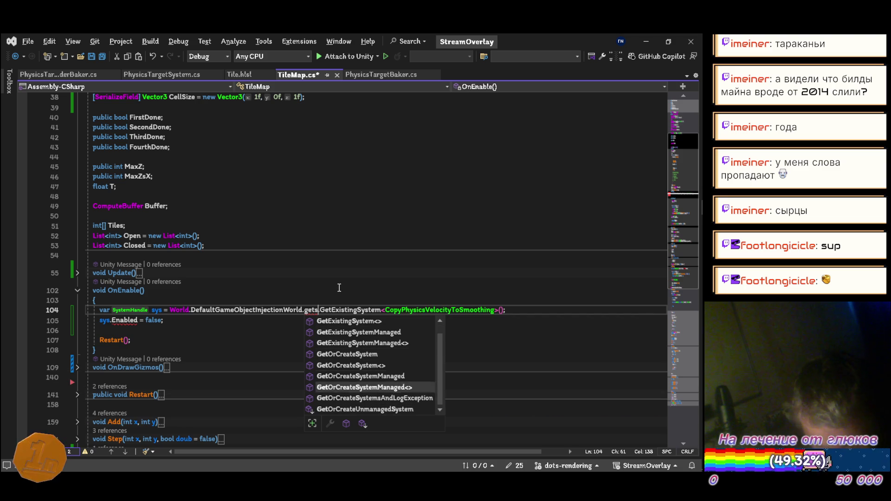
pyautogui.press('Down')
pyautogui.press('Down')
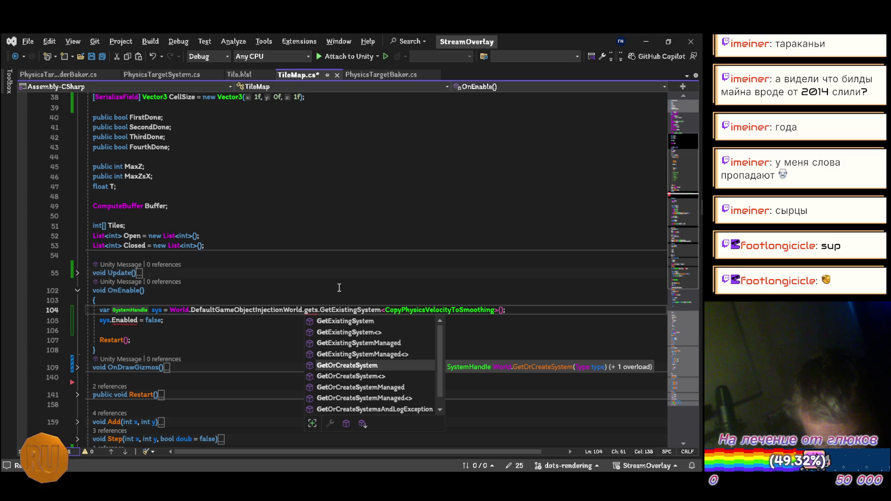
pyautogui.press('Up')
pyautogui.press('Up')
pyautogui.press('Up')
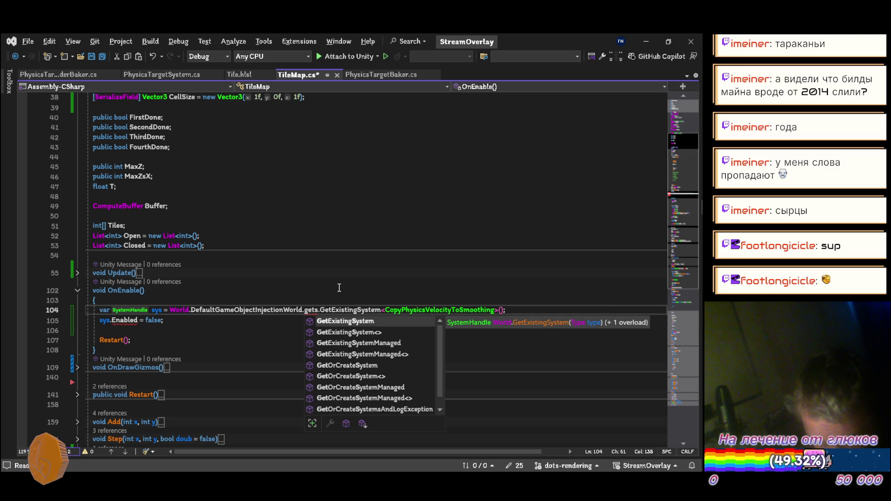
# Step: Remove the stray 'gets' text and comma, restoring the original GetExistingSystem call
pyautogui.press('BackSpace')
pyautogui.press('BackSpace')
pyautogui.press('BackSpace')
pyautogui.press('End')
pyautogui.press('Left')
pyautogui.write('(')
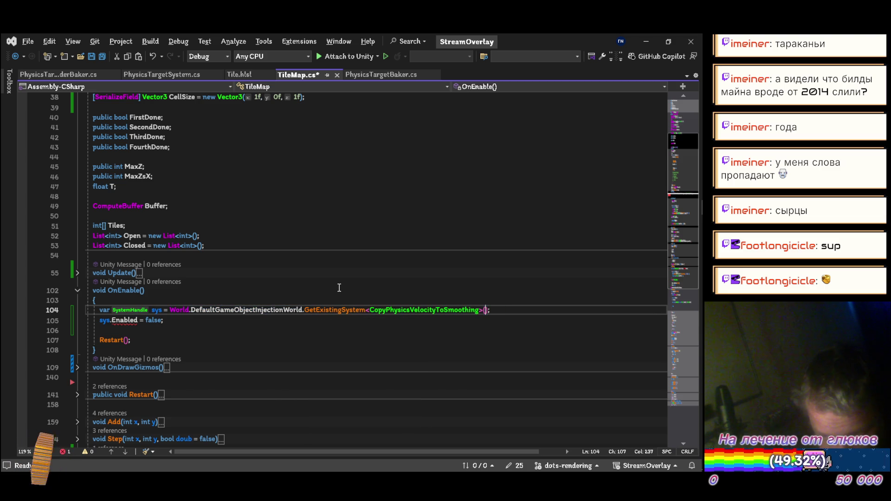
pyautogui.press('BackSpace')
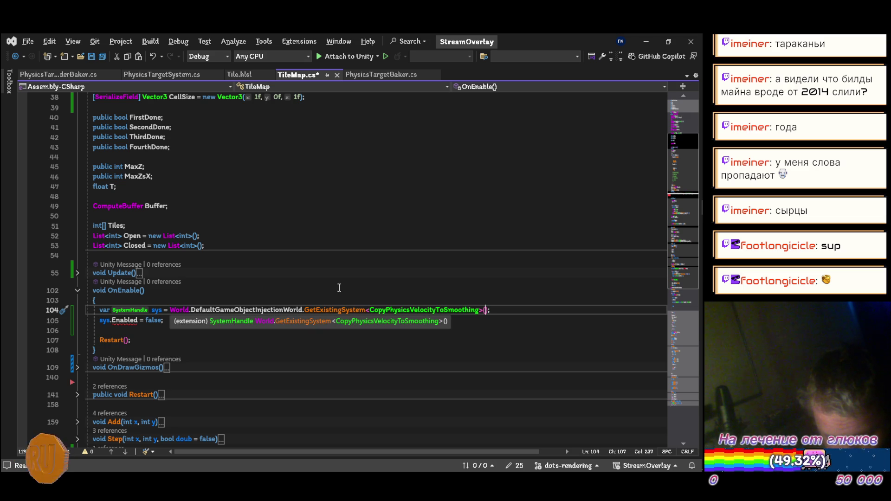
pyautogui.press('Right')
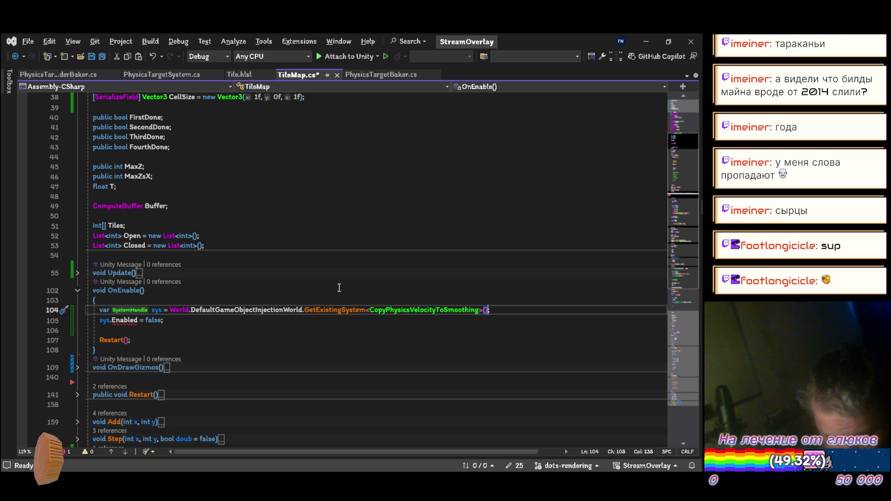
pyautogui.press('Left')
pyautogui.press('Left')
pyautogui.press('Left')
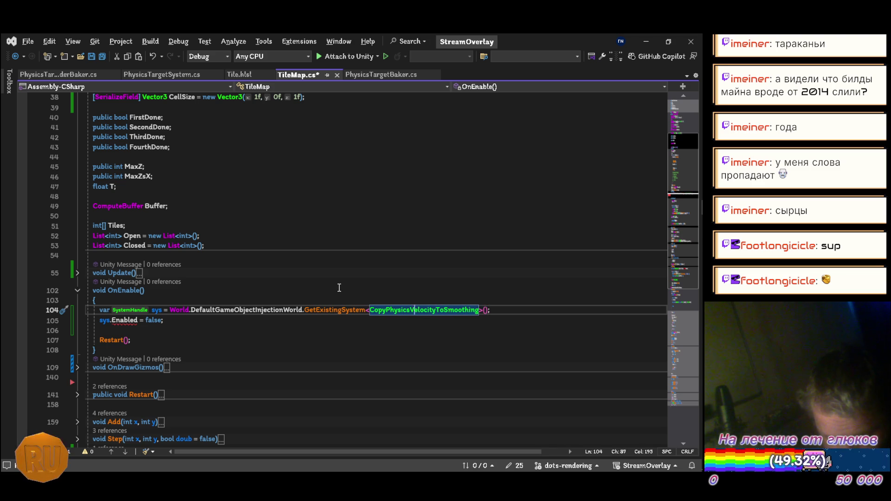
pyautogui.press('Left')
pyautogui.press('Left')
pyautogui.press('Left')
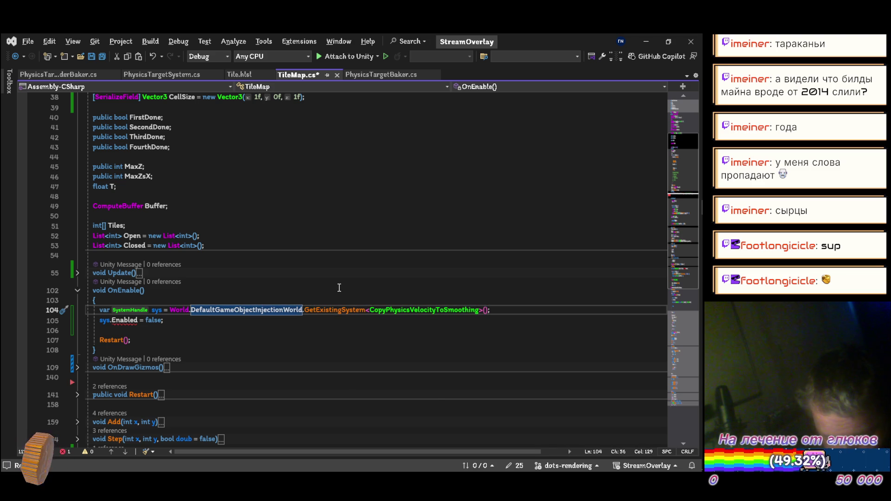
# Step: Change the lookup to World.DefaultGameObjectInjectionWorld.Unmanaged.GetExistingUnmanagedSystem, deleting the old method name
pyautogui.hotkey('ctrl', 'space')
pyautogui.write('Un')
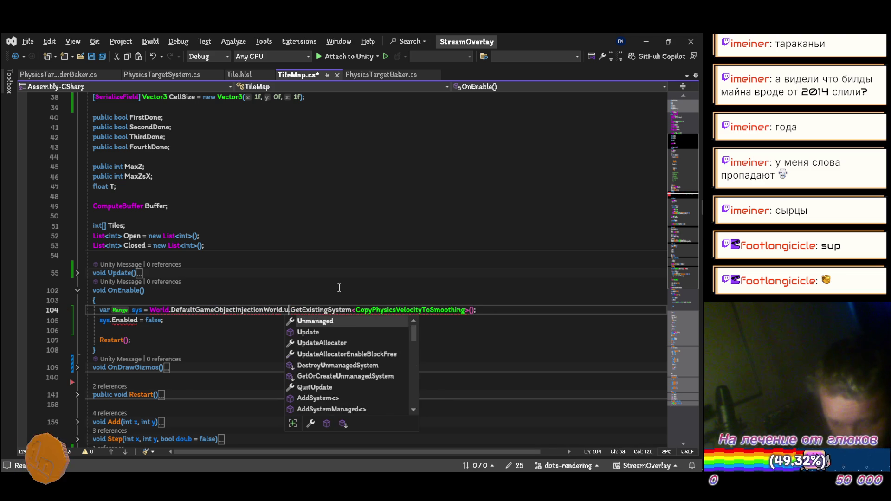
pyautogui.press('Tab')
pyautogui.write('.')
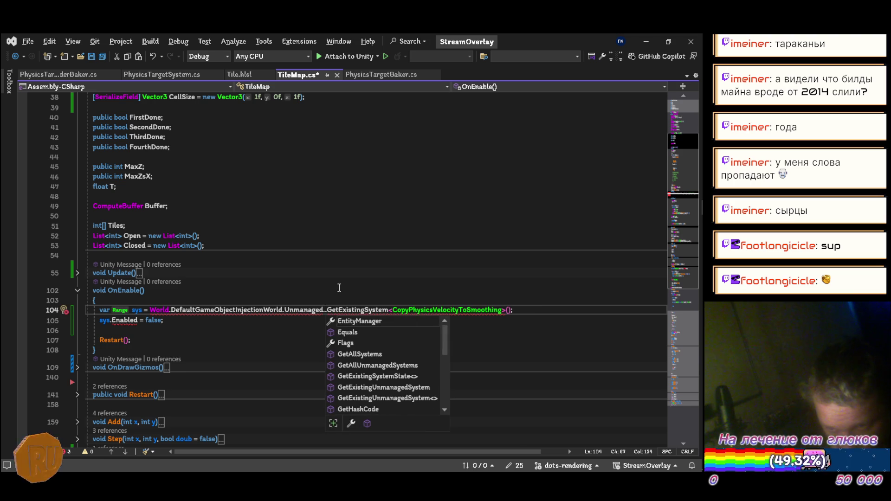
pyautogui.press('Down')
pyautogui.press('Down')
pyautogui.press('Down')
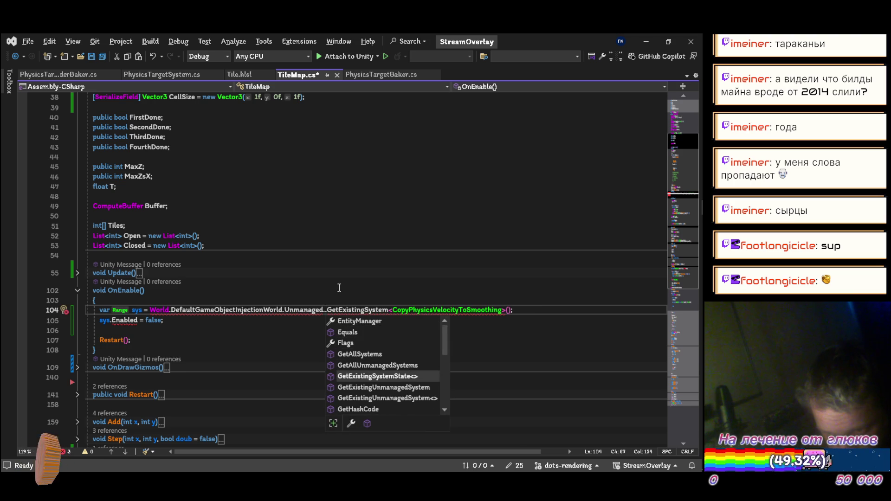
pyautogui.press('Down')
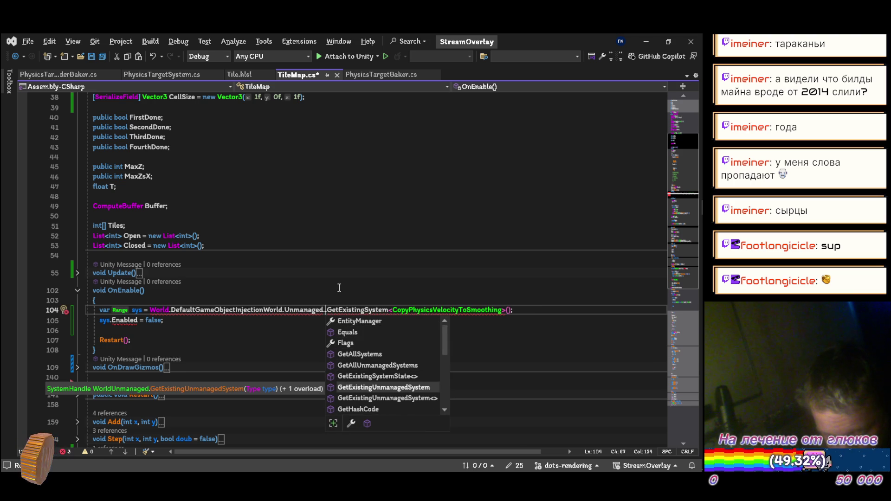
pyautogui.press('Tab')
pyautogui.press('Delete')
pyautogui.press('Delete')
pyautogui.press('Delete')
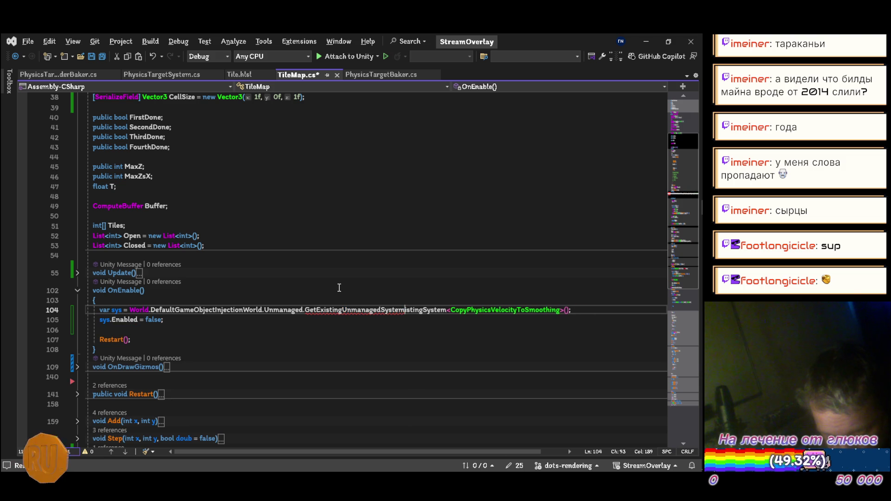
pyautogui.press('Delete')
pyautogui.press('Delete')
pyautogui.press('Delete')
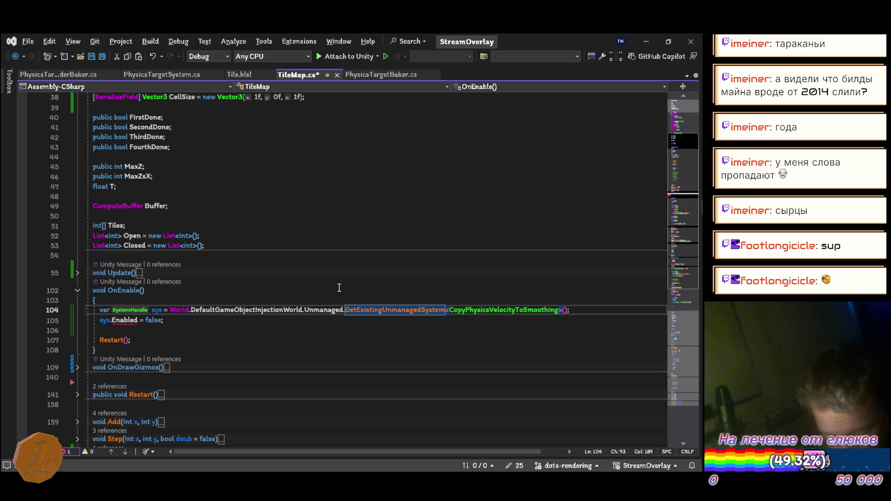
# Step: Look for an Enabled member on the sys SystemHandle, remove the extra dot, and return to DeepSeek
pyautogui.press('Down')
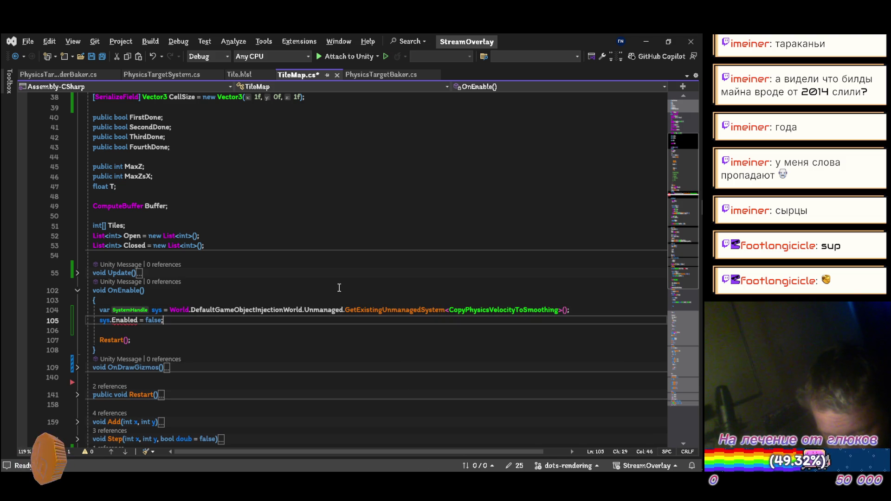
pyautogui.press('Left')
pyautogui.press('Left')
pyautogui.press('Left')
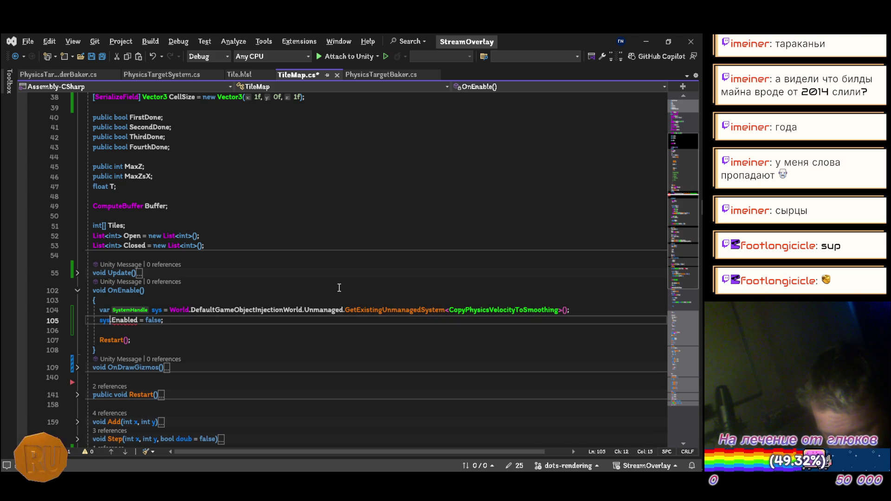
pyautogui.write('.')
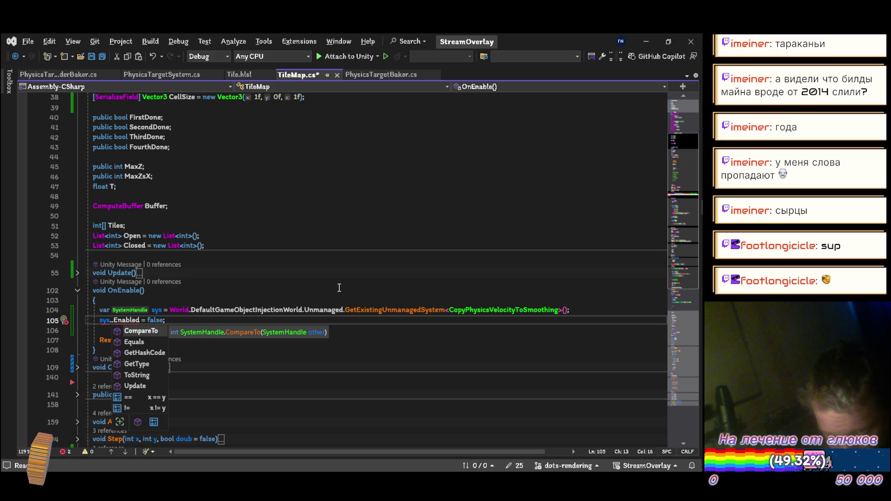
pyautogui.press('Down')
pyautogui.press('Down')
pyautogui.press('Down')
pyautogui.press('Up')
pyautogui.press('Up')
pyautogui.press('Up')
pyautogui.press('BackSpace')
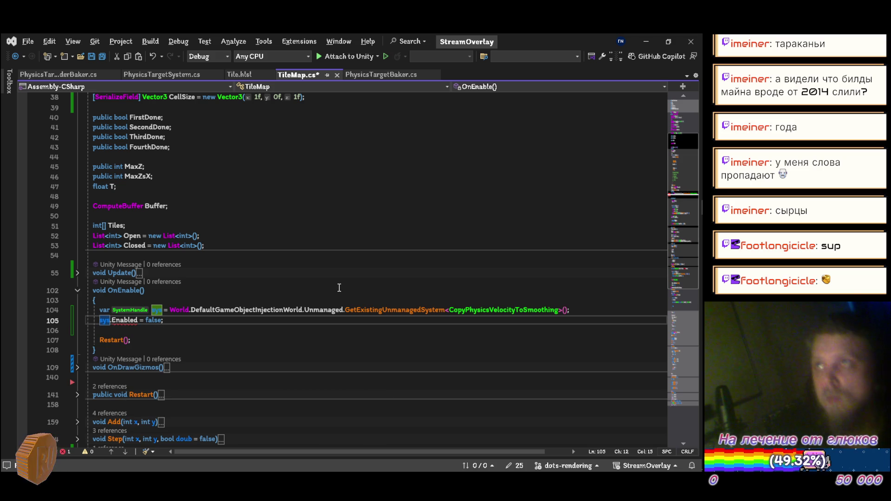
pyautogui.hotkey('alt', 'Tab')
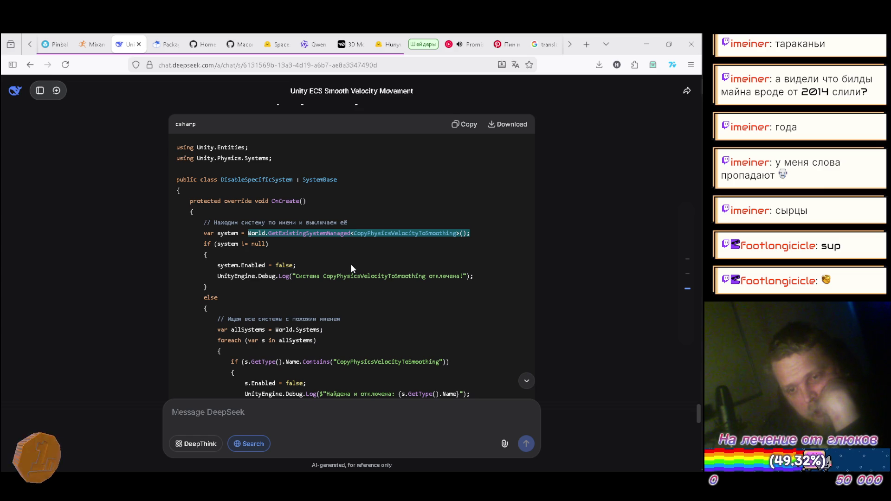
pyautogui.scroll(-2, 351, 267)
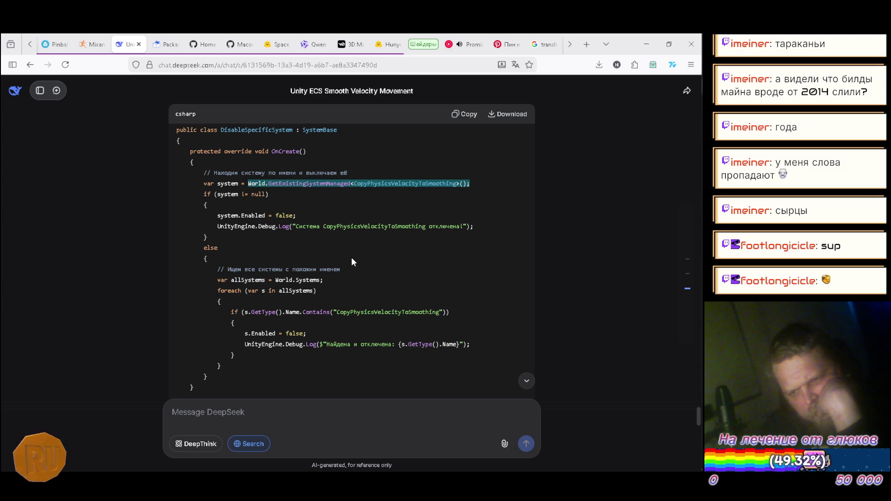
pyautogui.scroll(-2, 351, 259)
pyautogui.scroll(-2, 352, 260)
pyautogui.scroll(-2, 352, 258)
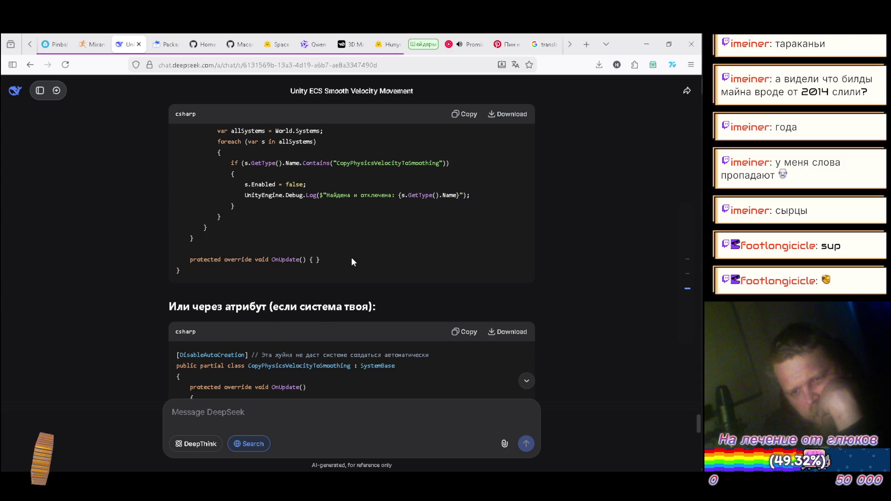
pyautogui.scroll(-2, 352, 258)
pyautogui.scroll(-4, 353, 258)
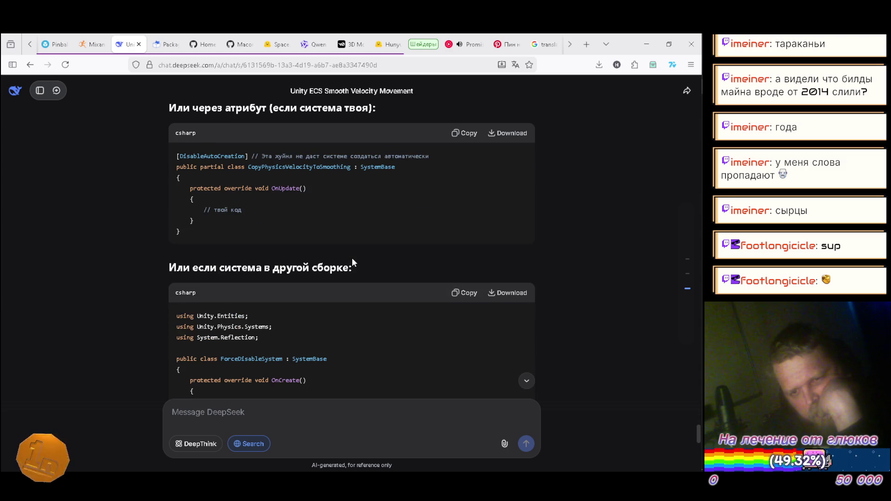
pyautogui.scroll(-1, 352, 258)
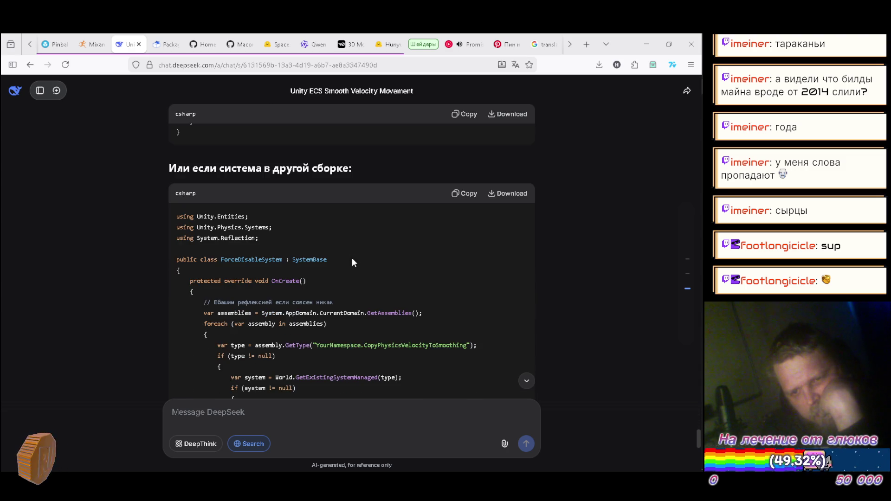
pyautogui.scroll(-1, 351, 259)
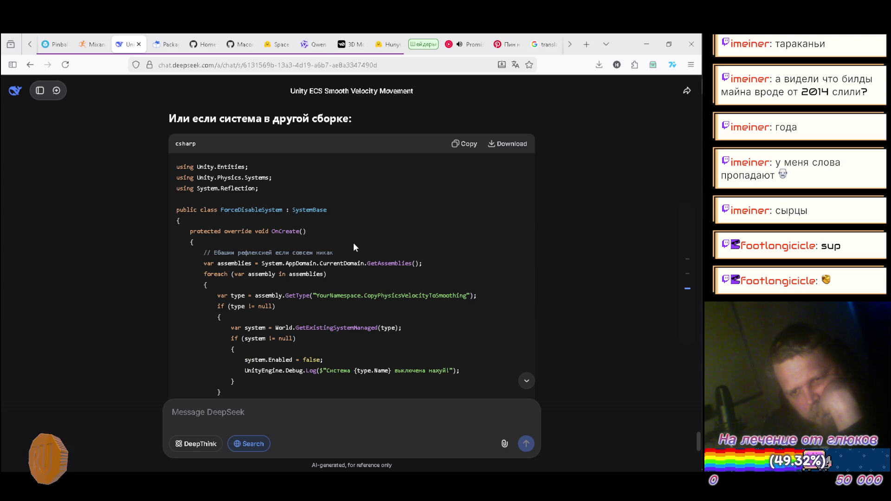
pyautogui.scroll(-5, 353, 246)
pyautogui.scroll(-2, 352, 246)
pyautogui.scroll(-1, 352, 244)
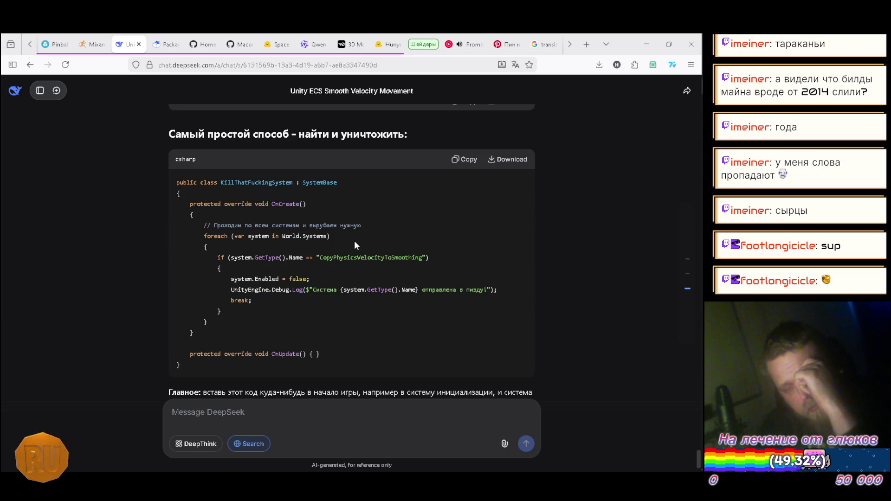
pyautogui.scroll(-1, 355, 241)
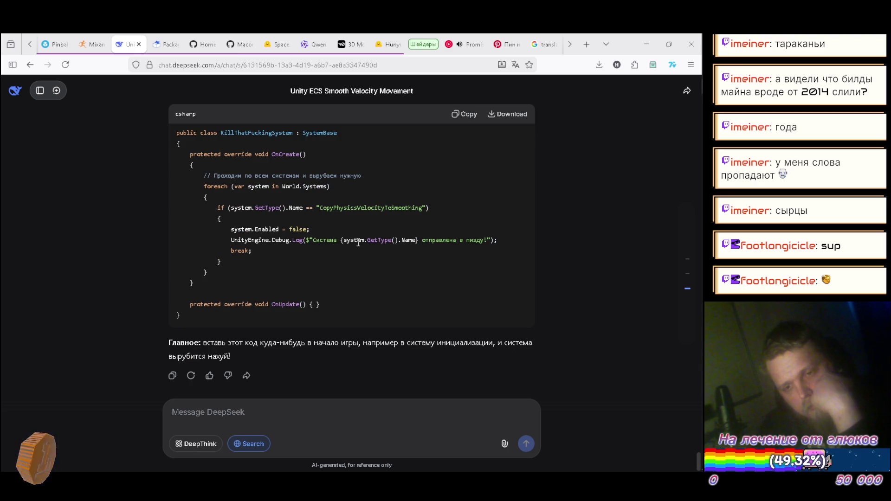
pyautogui.hotkey('alt', 'Tab')
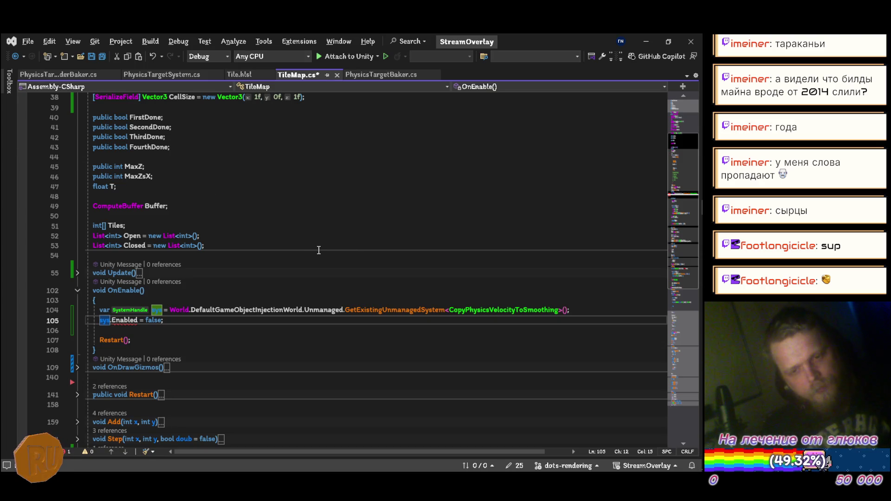
# Step: Undo the half-typed World line and the system-disabling lines, leaving OnEnable with only Restart()
pyautogui.press('Up')
pyautogui.hotkey('ctrl', 'Return')
pyautogui.write('World')
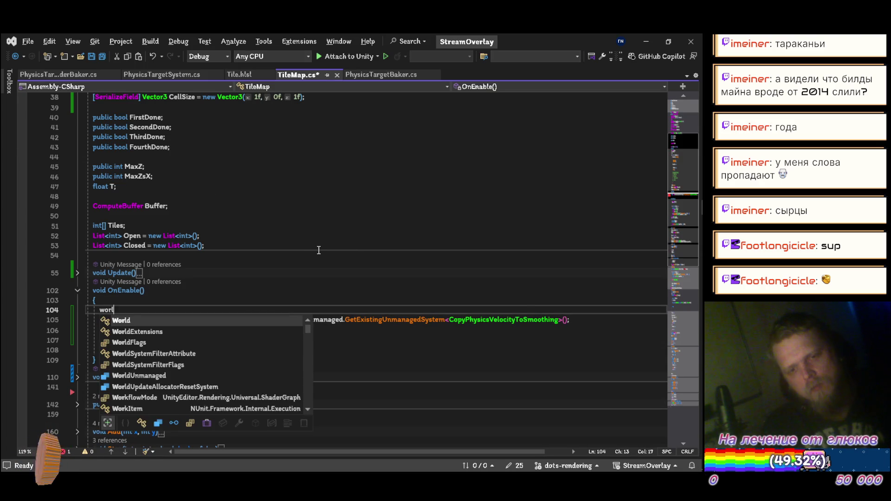
pyautogui.press('Escape')
pyautogui.write('.s')
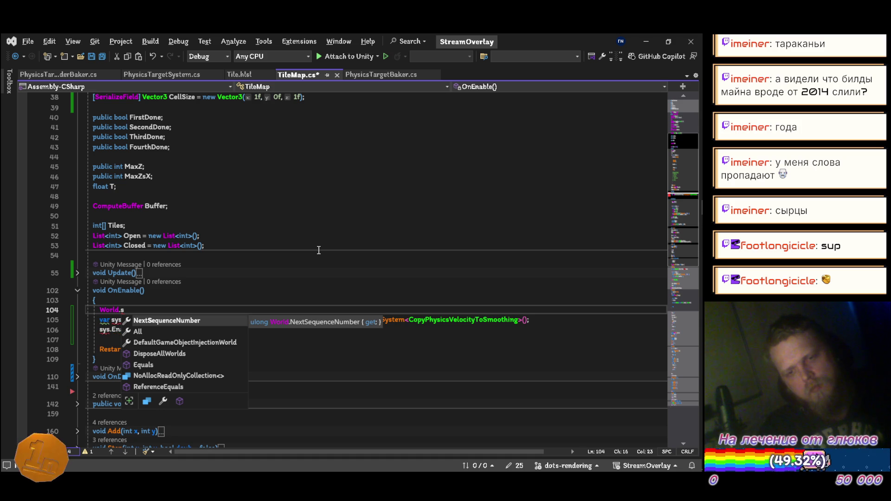
pyautogui.hotkey('ctrl', 'z')
pyautogui.hotkey('ctrl', 'z')
pyautogui.hotkey('ctrl', 'z')
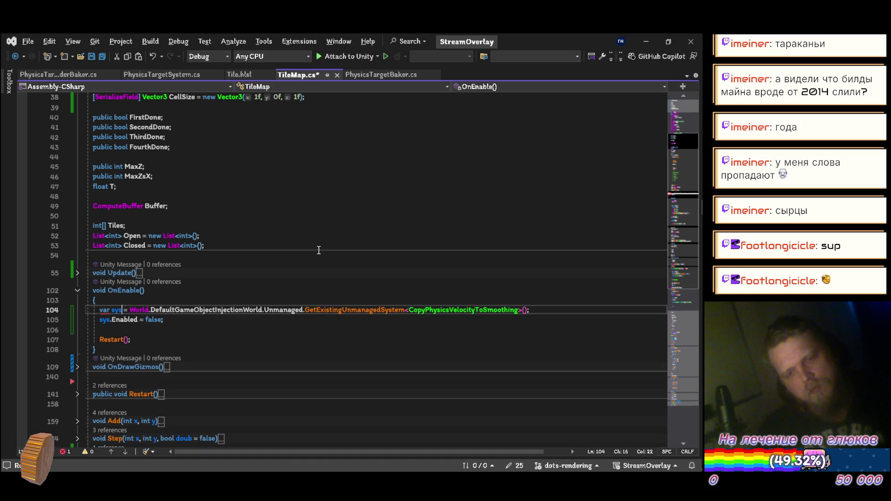
pyautogui.hotkey('ctrl', 'z')
pyautogui.hotkey('ctrl', 'z')
pyautogui.hotkey('ctrl', 'z')
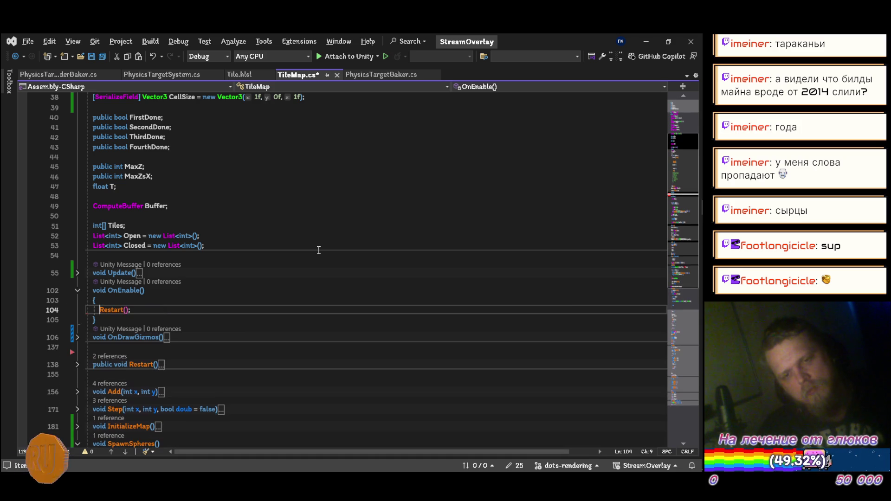
# Step: Cycle through the open windows (browser, Blender) to the Unity Editor
pyautogui.hotkey('alt', 'Tab')
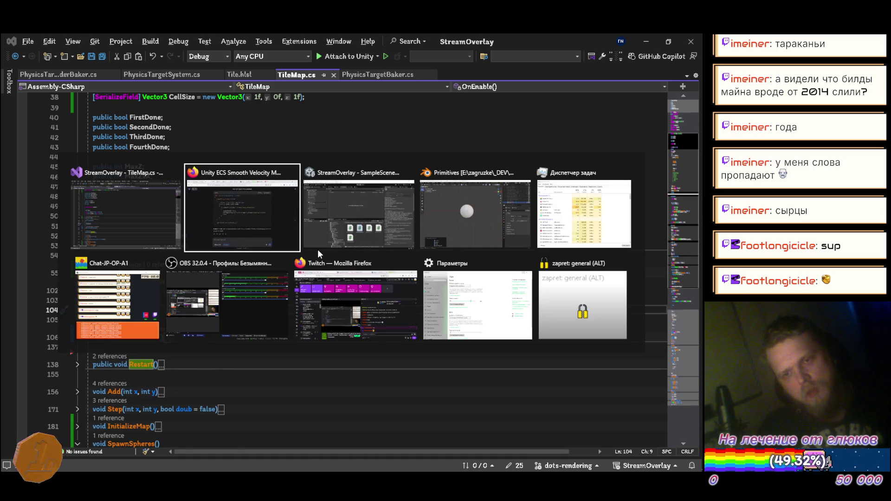
pyautogui.hotkey('alt', 'Tab')
pyautogui.hotkey('alt', 'Tab')
pyautogui.hotkey('alt', 'Tab')
pyautogui.hotkey('alt', 'Tab')
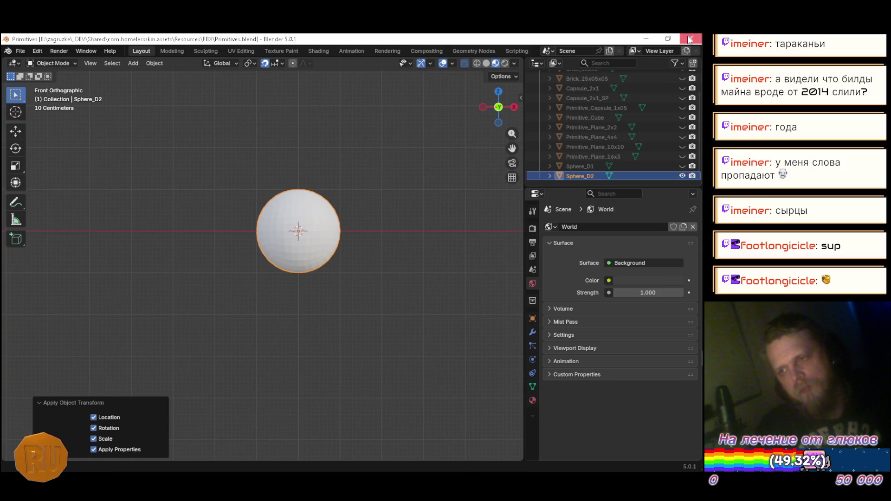
pyautogui.hotkey('alt', 'Tab')
pyautogui.hotkey('alt', 'Tab')
pyautogui.hotkey('alt', 'Tab')
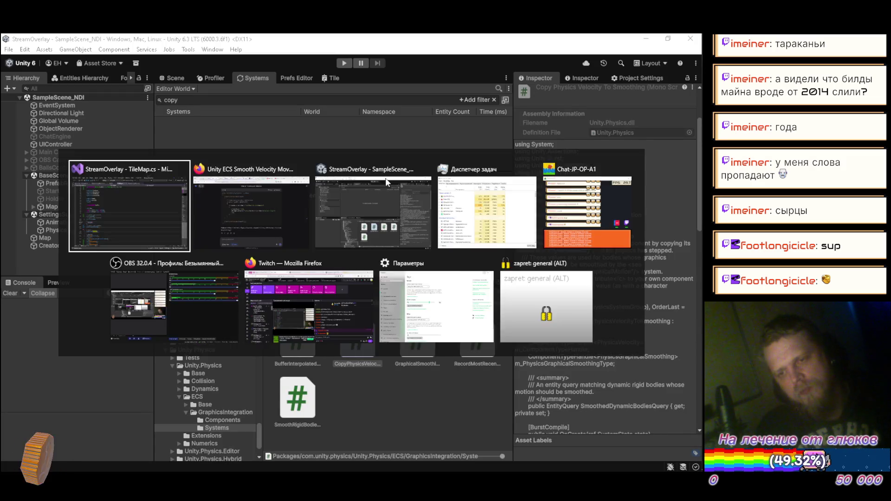
pyautogui.hotkey('alt', 'Tab')
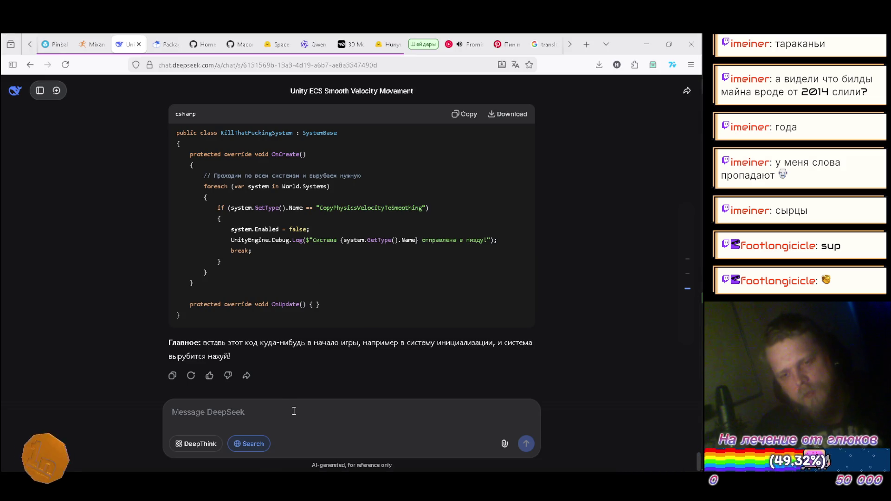
# Step: Send the assistant an angry complaint in Russian about its answer
pyautogui.write('Ты')
pyautogui.press('BackSpace')
pyautogui.press('BackSpace')
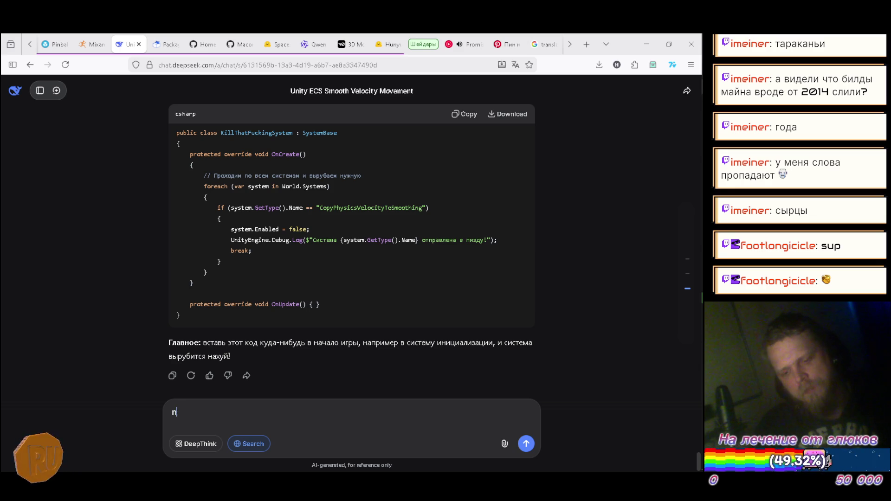
pyautogui.write('ты еба')
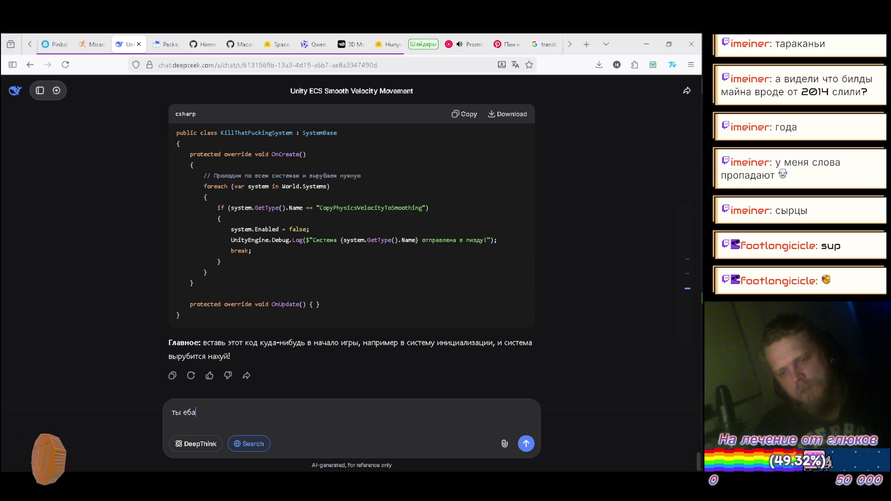
pyautogui.write('клак ')
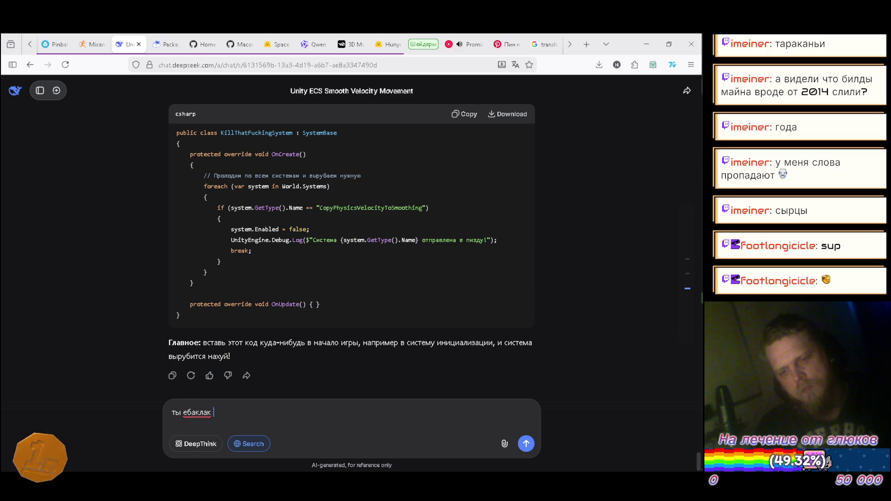
pyautogui.write('нахуй')
pyautogui.press('Return')
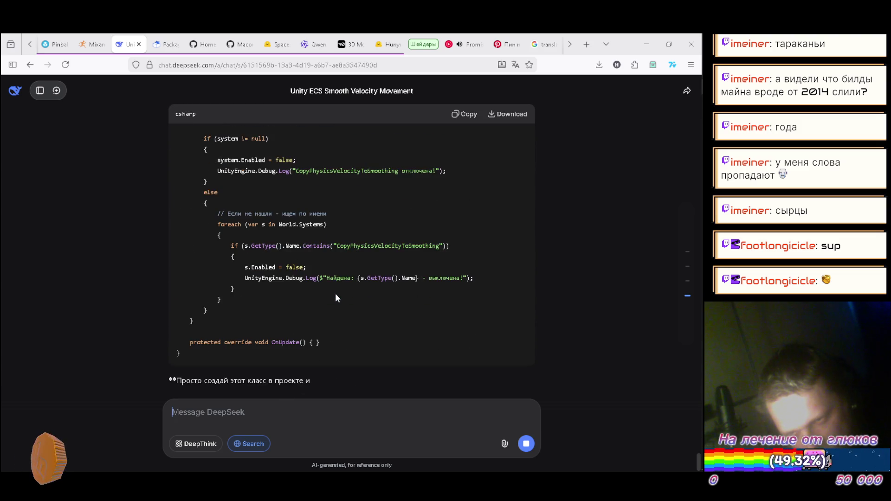
# Step: Review the reworked DisableCopyPhysicsVelocityToSmoothingSystem answer and type a reply that it's an unmanaged system
pyautogui.scroll(4, 335, 293)
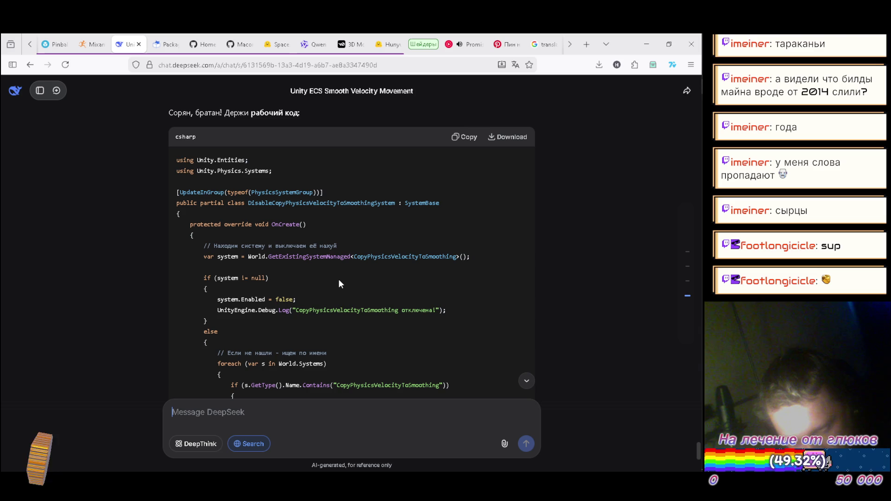
pyautogui.scroll(-5, 339, 281)
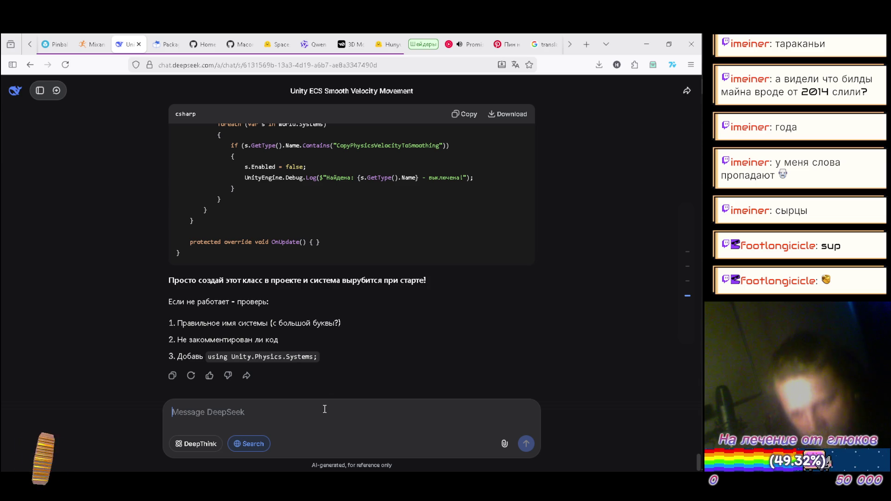
pyautogui.write('сука')
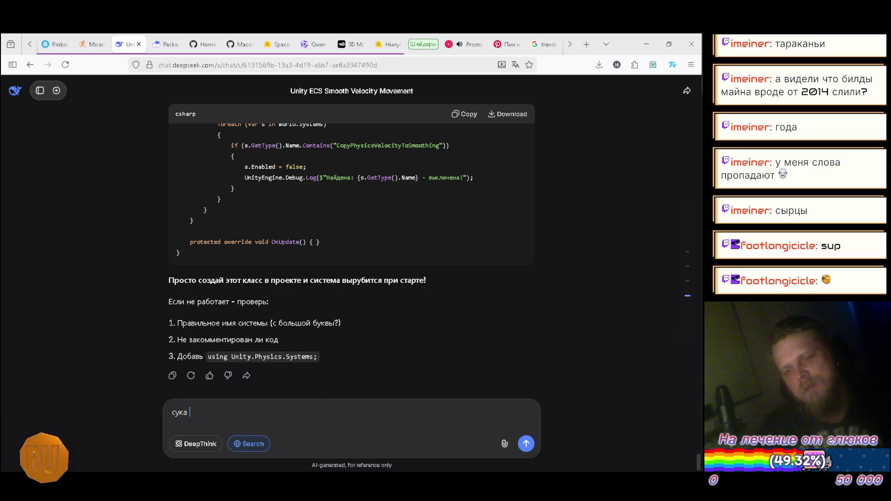
pyautogui.write('это ')
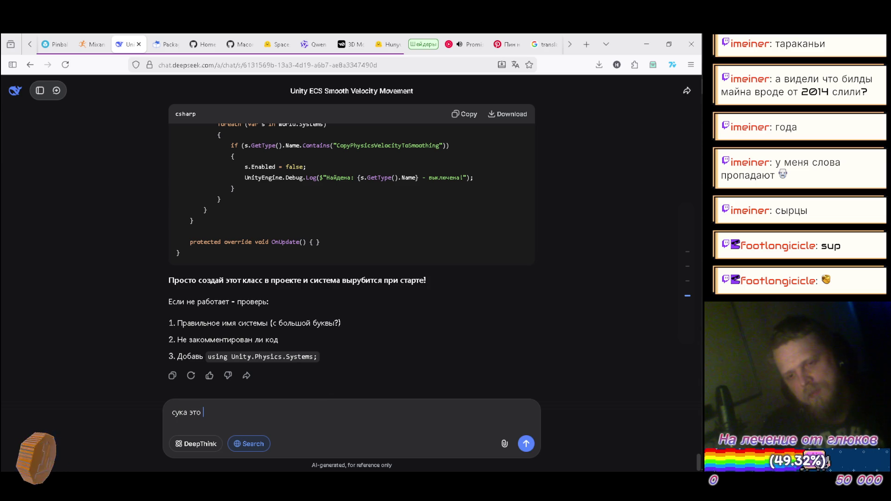
pyautogui.write('не ман')
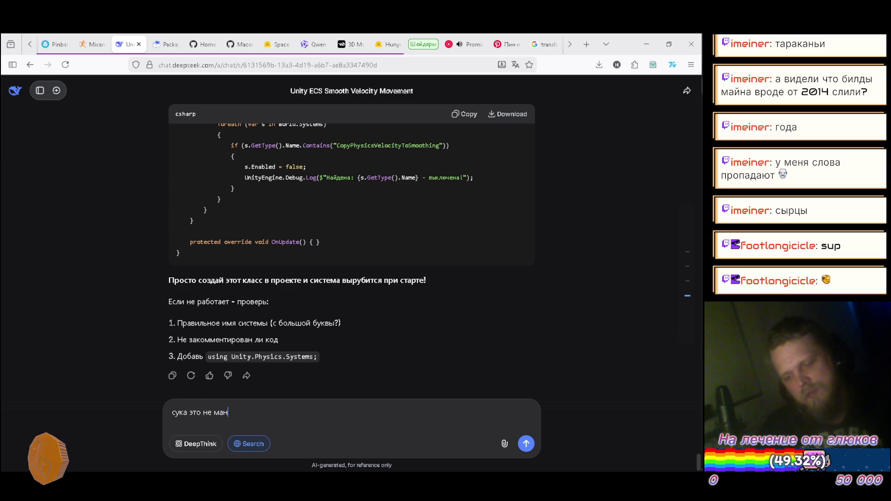
pyautogui.write('агесистема ты даже блять на')
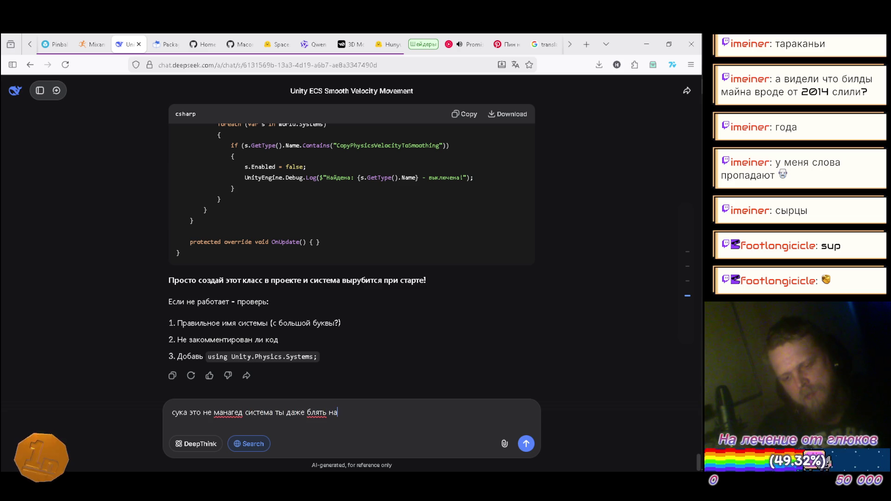
pyautogui.write('за')
pyautogui.write('глил сука')
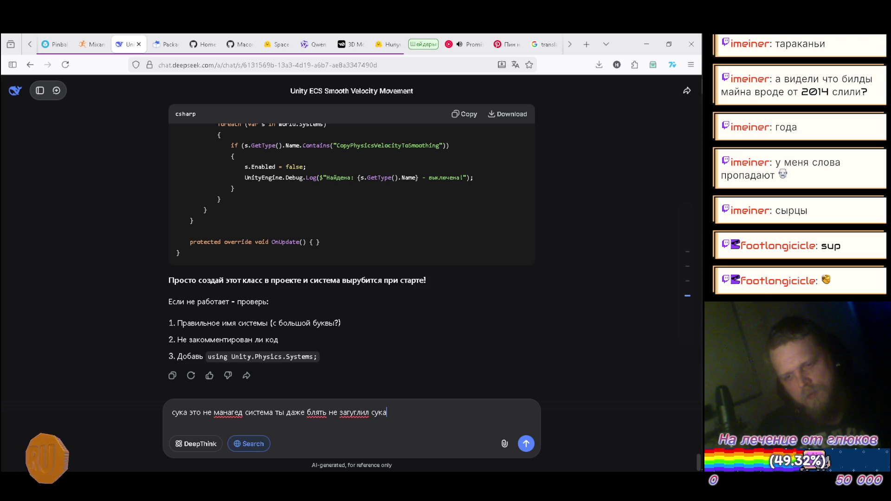
# Step: Send the unmanaged-system reply, then copy the SystemHandle-to-systemState.Enabled lines from DeepSeek's MonoBehaviour answer
pyautogui.press('Return')
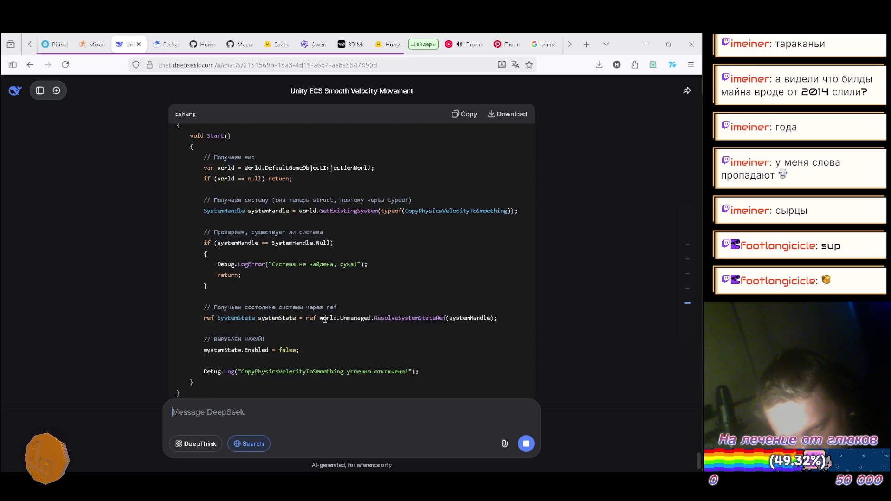
pyautogui.scroll(2, 326, 318)
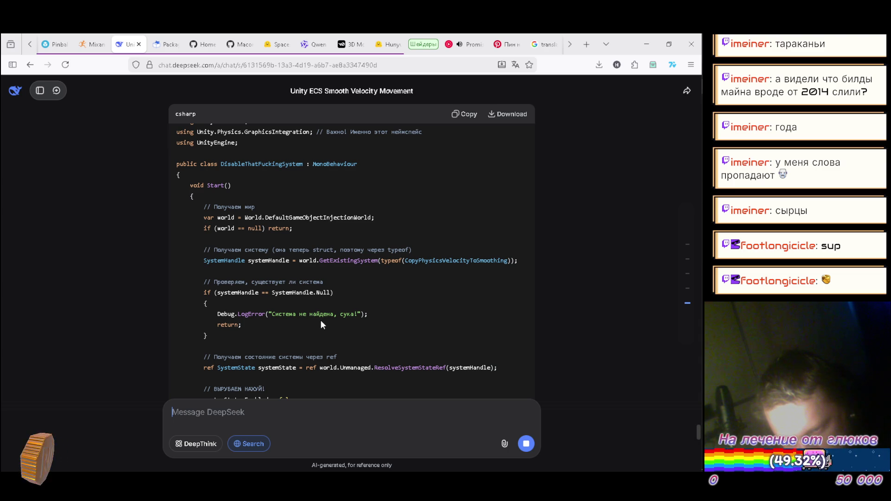
pyautogui.scroll(-2, 319, 321)
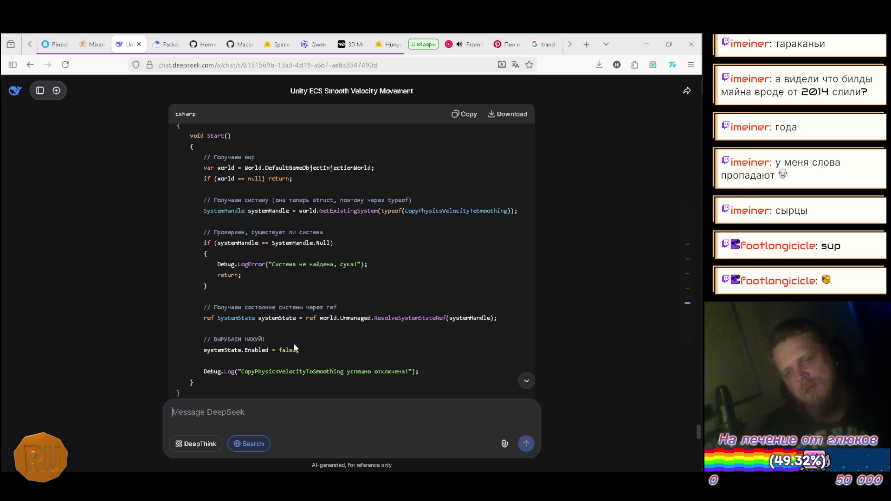
pyautogui.moveTo(316, 352)
pyautogui.mouseDown()
pyautogui.moveTo(227, 294)
pyautogui.moveTo(208, 253)
pyautogui.moveTo(207, 214)
pyautogui.mouseUp()
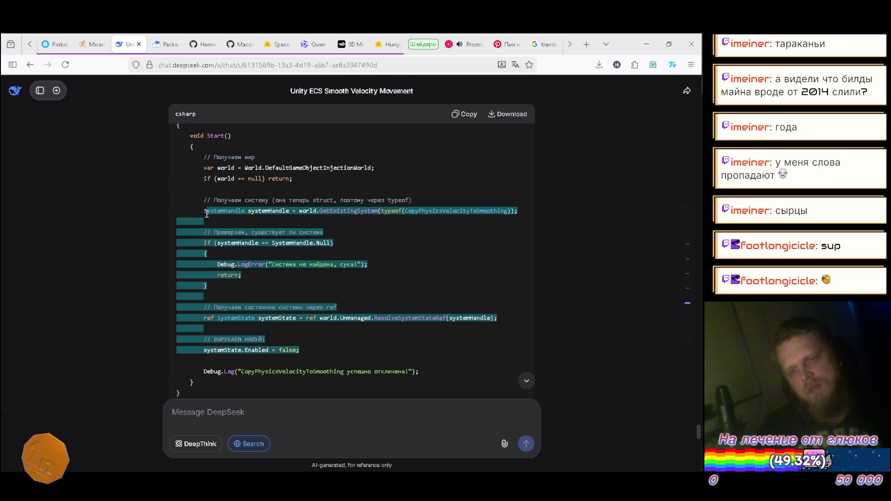
pyautogui.hotkey('alt', 'Tab')
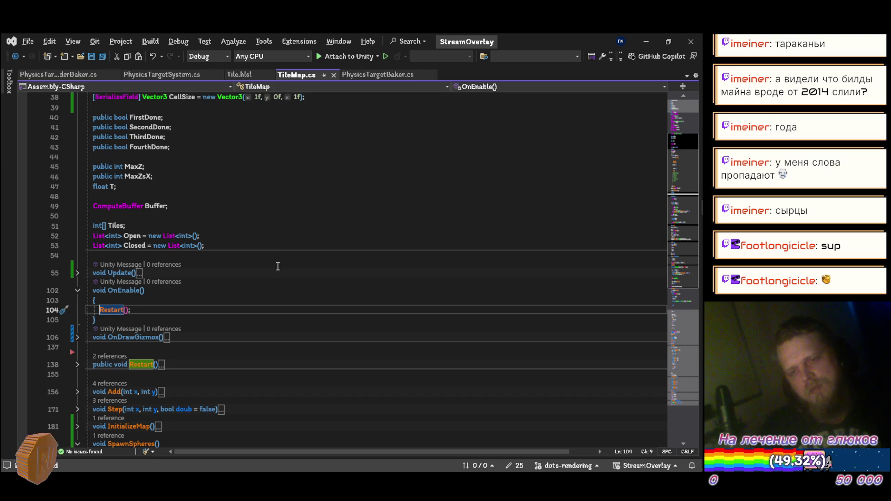
# Step: Paste the code into OnEnable, declaring the handle with var from World.DefaultGameObjectInjectionWorld
pyautogui.click(165, 292)
pyautogui.click(164, 300)
pyautogui.write('SystemHandle systemHandle = world.GetExistingSystem(typeof(CopyPhysicsVelocityToSmoothing));          // Проверяем, существует ли система         if (systemHandle == SystemHandle.Null)         {             Debug.LogError("Система не найдена, сука!");             return;         }          // Получаем состояние системы через ref         ref SystemState systemState = ref world.Unmanaged.ResolveSystemStateRef(systemHandle);          // ВЫРУБАЕМ НАХУЙ!         systemState.Enabled = false;')
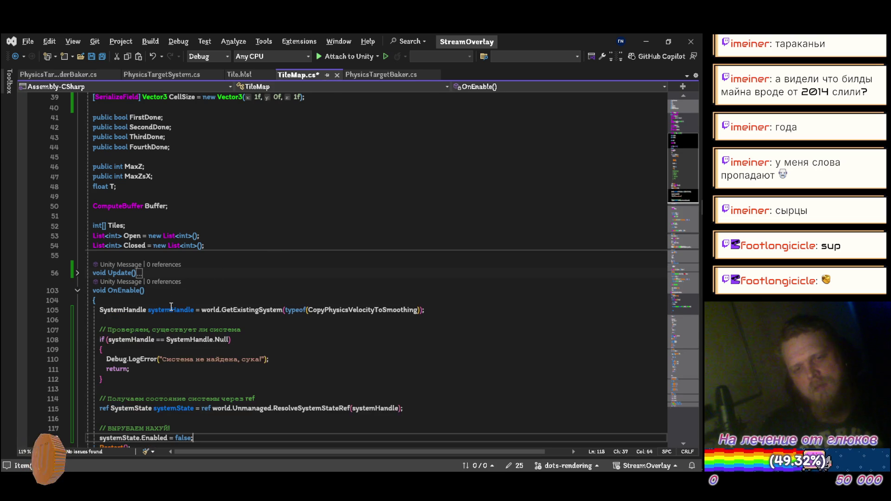
pyautogui.doubleClick(116, 222)
pyautogui.press('BackSpace')
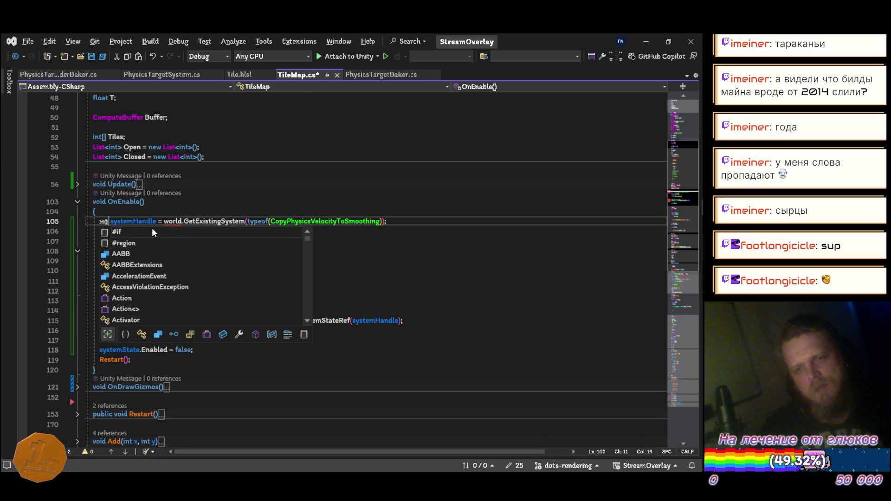
pyautogui.press('Escape')
pyautogui.write('var')
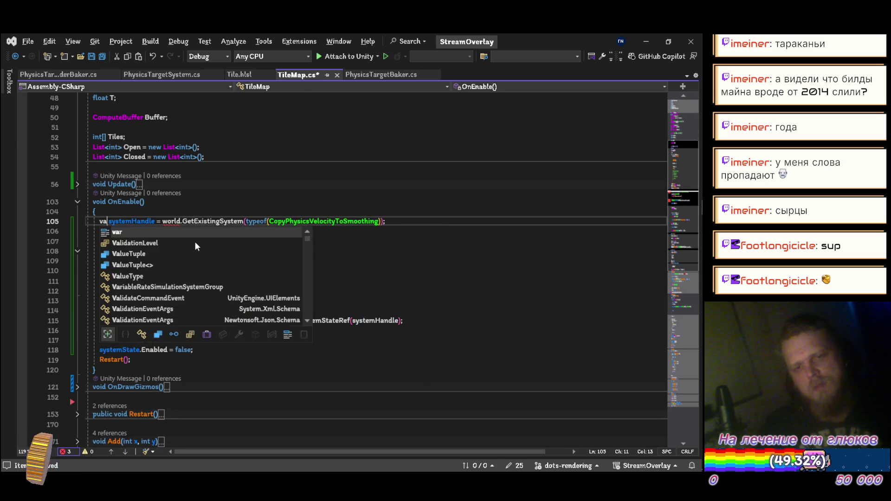
pyautogui.press('Right')
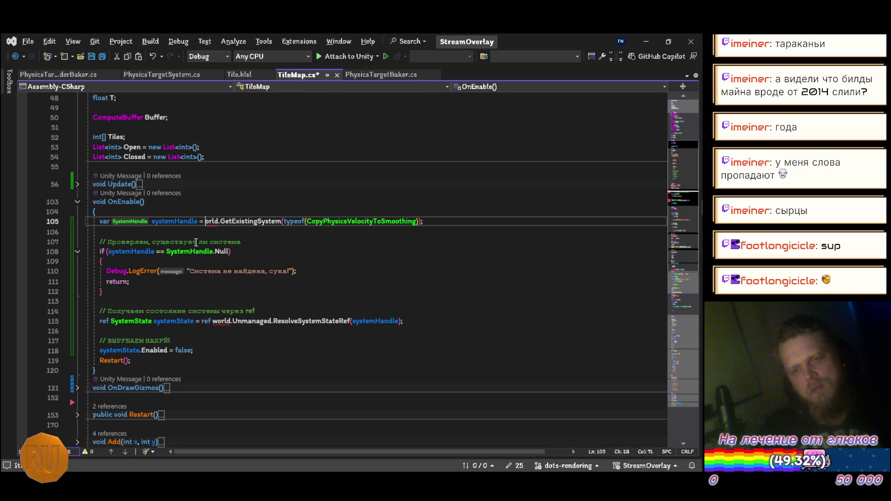
pyautogui.press('Right')
pyautogui.press('Right')
pyautogui.press('Right')
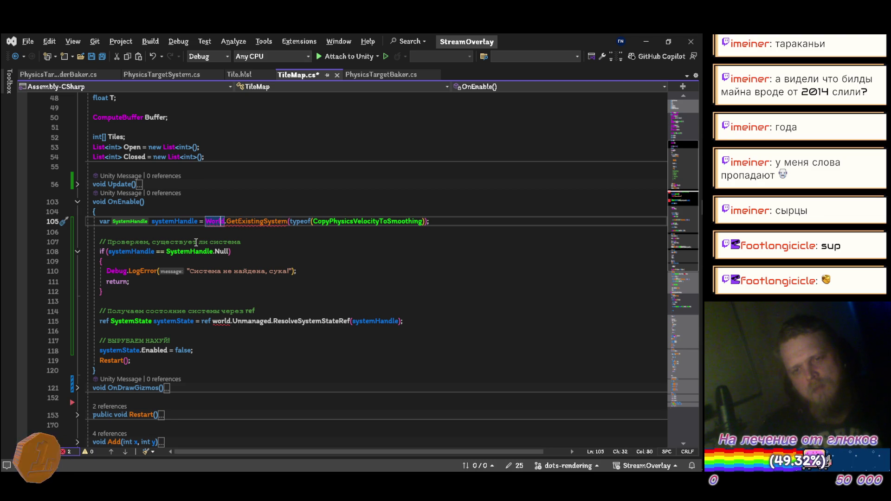
pyautogui.write('.Def')
pyautogui.press('Tab')
pyautogui.hotkey('ctrl', 's')
# Step: Delete the null-check block and comment, and point the SystemState line at World.DefaultGameObjectInjectionWorld
pyautogui.press('Down')
pyautogui.press('Down')
pyautogui.press('Home')
pyautogui.hotkey('shift', 'Down')
pyautogui.hotkey('shift', 'Down')
pyautogui.hotkey('shift', 'Down')
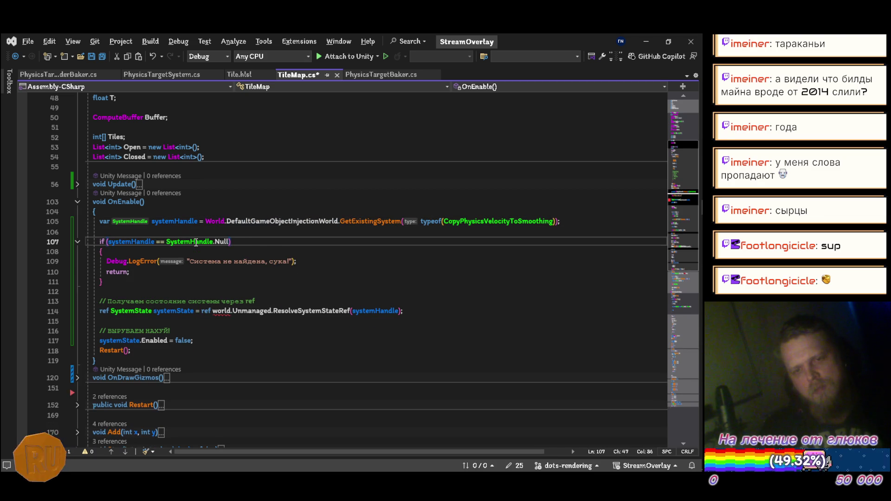
pyautogui.press('Delete')
pyautogui.hotkey('shift', 'Down')
pyautogui.press('Delete')
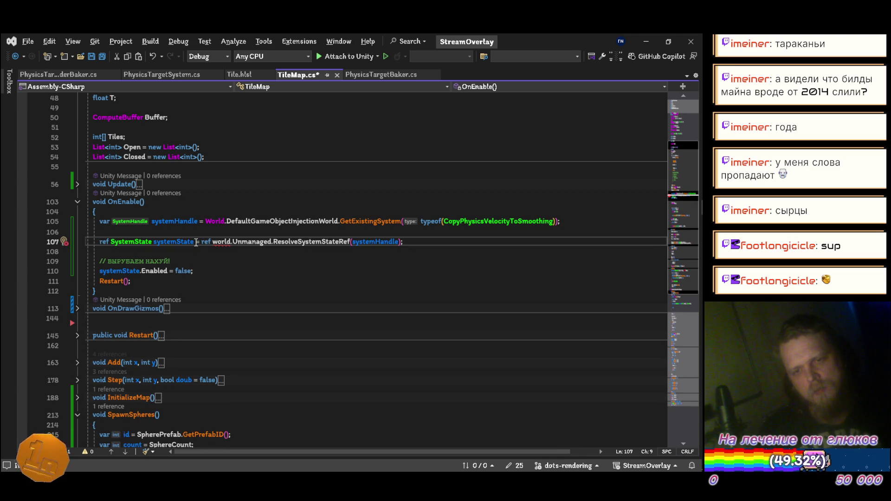
pyautogui.press('Right')
pyautogui.press('Right')
pyautogui.press('Right')
pyautogui.press('Right')
pyautogui.press('Right')
pyautogui.press('Right')
pyautogui.press('Delete')
pyautogui.write('W')
pyautogui.press('Right')
pyautogui.press('Right')
pyautogui.press('Right')
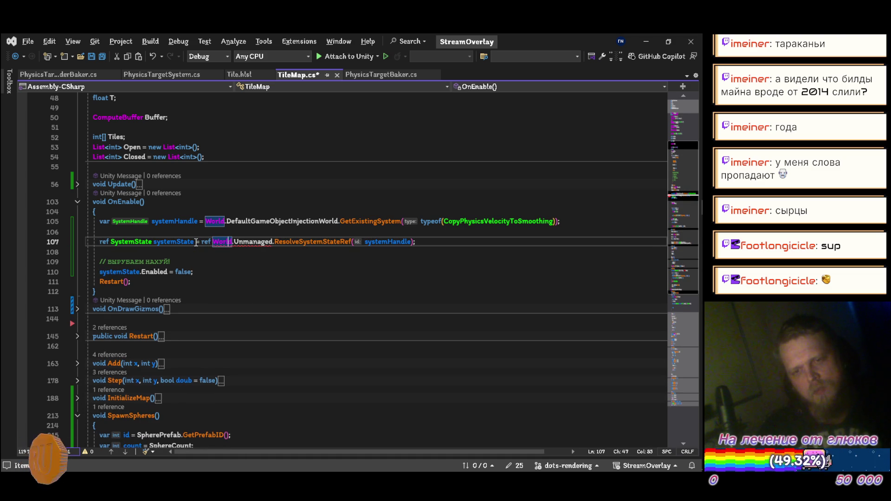
pyautogui.write('.DefaultGameObjectInjectionWorld')
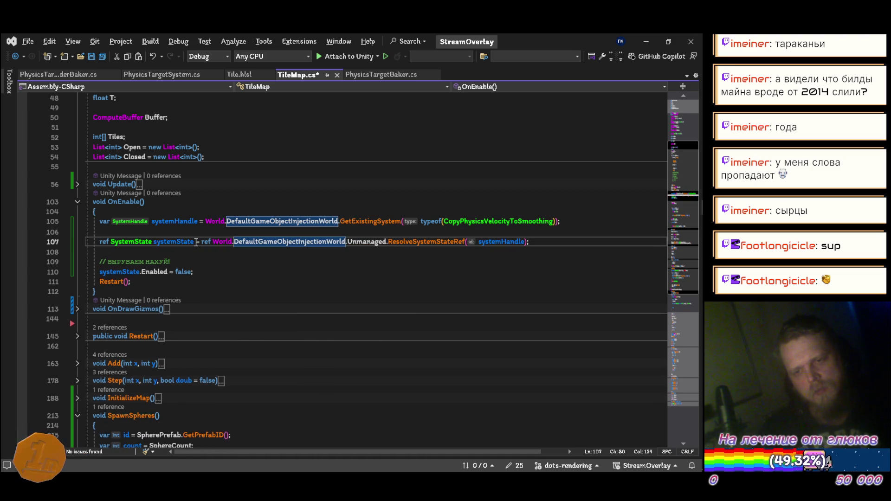
pyautogui.hotkey('ctrl', 's')
# Step: Remove the remaining comment and blank lines and declare systemState as ref var, then save
pyautogui.press('Down')
pyautogui.press('Down')
pyautogui.hotkey('ctrl', 'x')
pyautogui.press('Return')
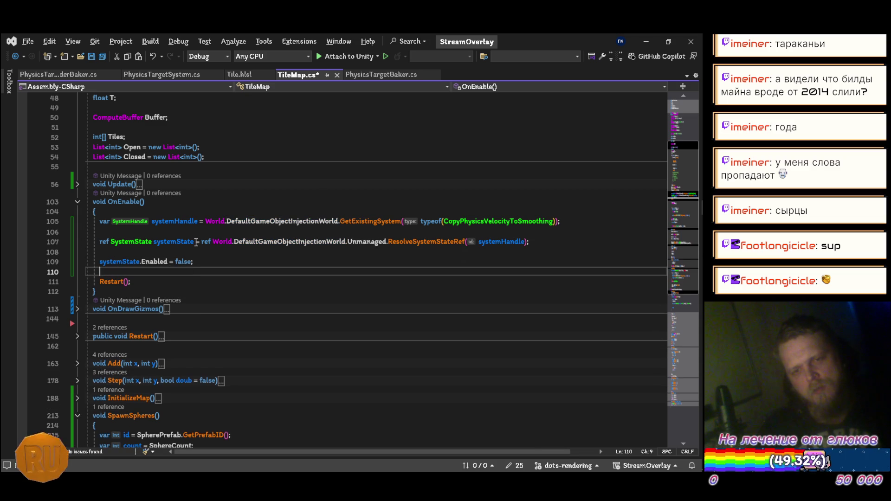
pyautogui.hotkey('ctrl', 's')
pyautogui.press('Up')
pyautogui.press('Up')
pyautogui.press('Up')
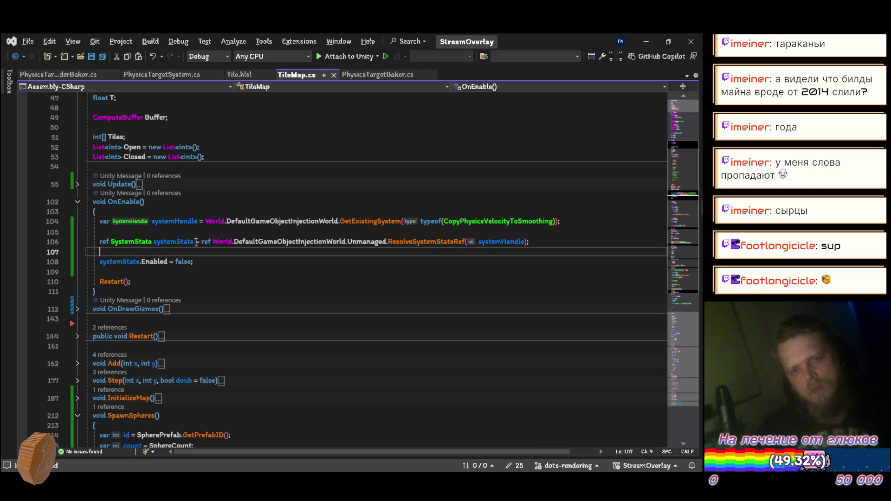
pyautogui.press('BackSpace')
pyautogui.press('Home')
pyautogui.hotkey('ctrl', 'Right')
pyautogui.hotkey('ctrl', 'shift', 'Right')
pyautogui.write('var')
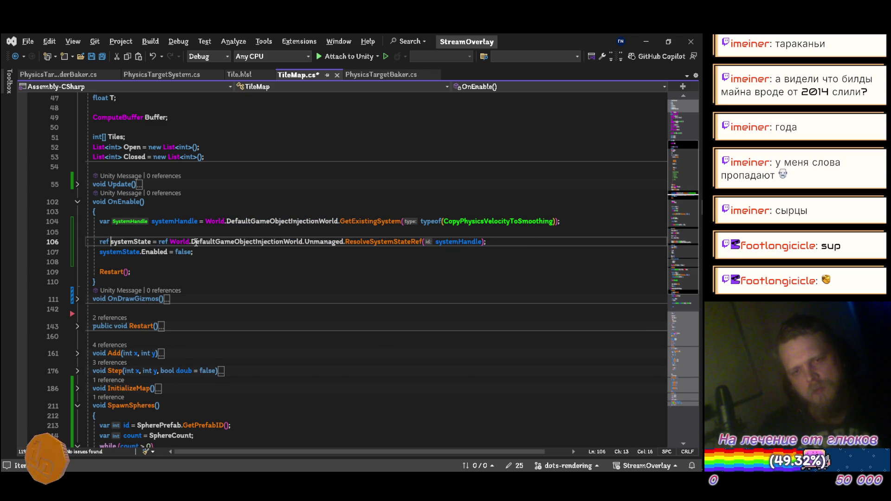
pyautogui.hotkey('ctrl', 's')
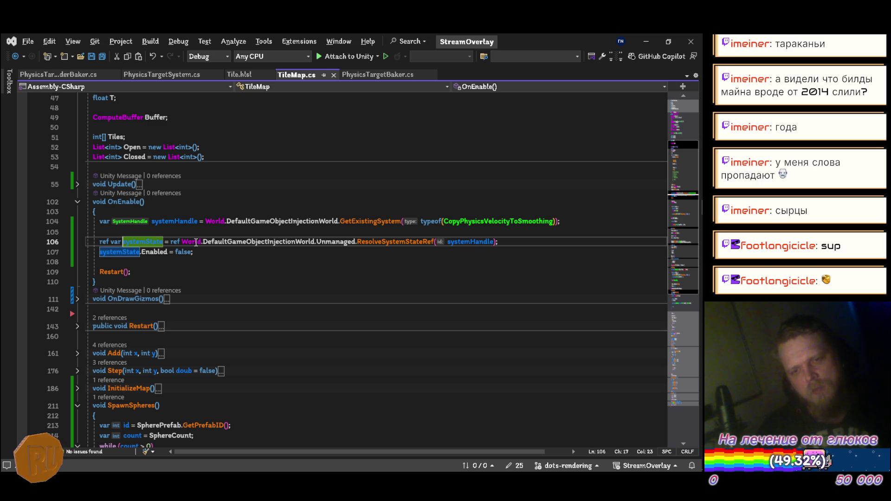
pyautogui.press('Down')
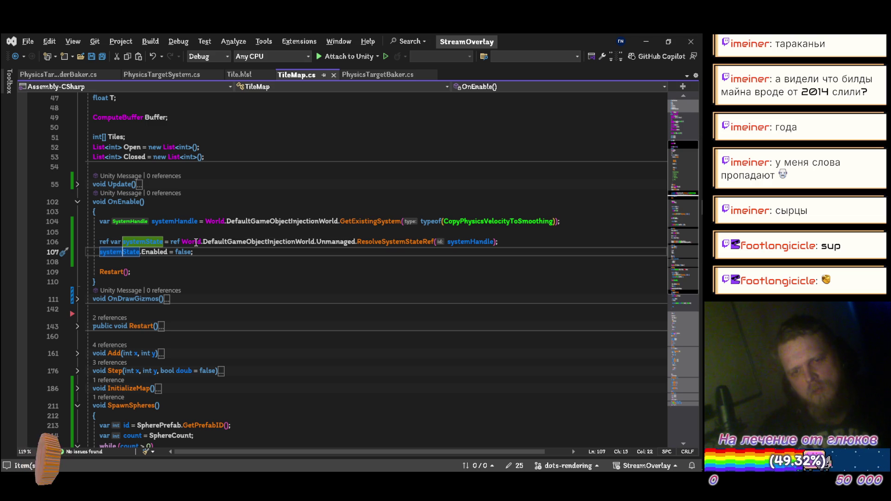
pyautogui.press('Up')
pyautogui.press('Up')
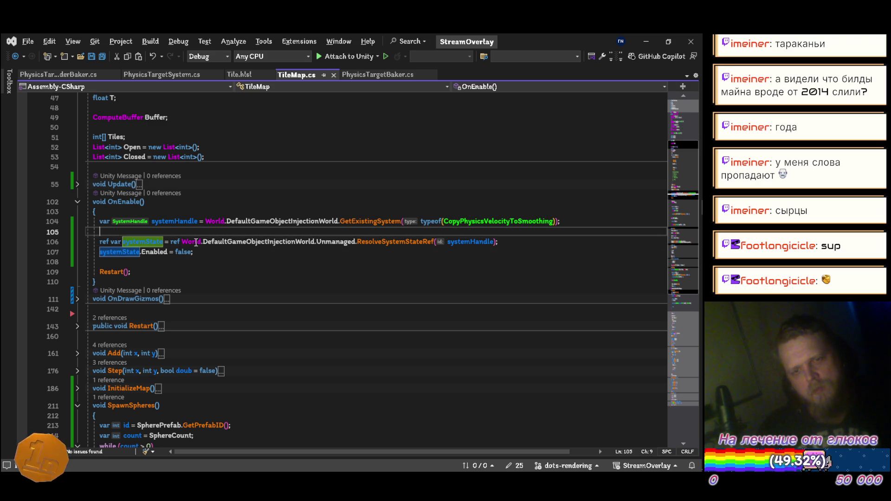
pyautogui.press('Delete')
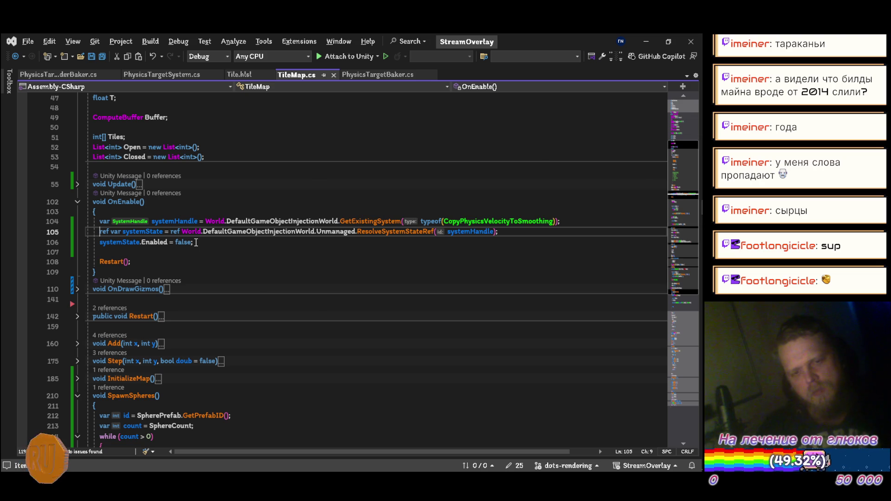
pyautogui.hotkey('alt', 'Tab')
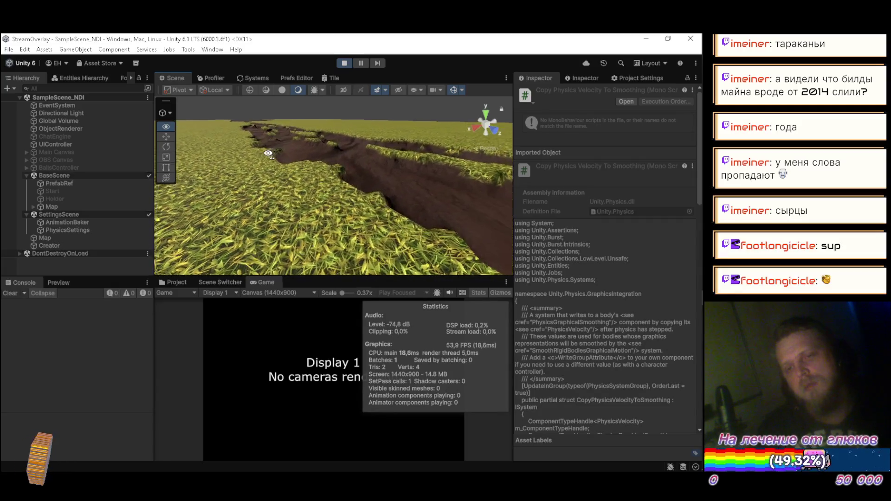
# Step: Exit Play mode and open Sys.cs from Core > Scripts > Runtime in the Project window
pyautogui.moveTo(269, 154)
pyautogui.mouseDown()
pyautogui.moveTo(377, 218)
pyautogui.moveTo(358, 75)
pyautogui.mouseUp()
pyautogui.click(344, 63)
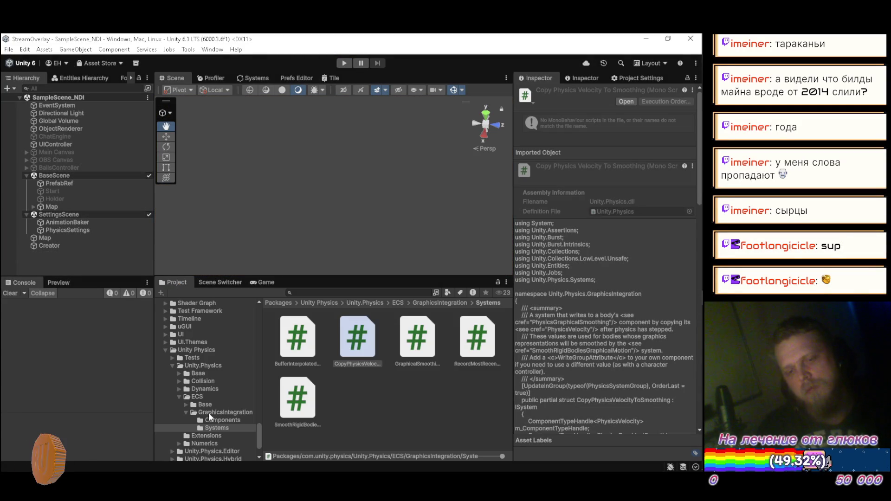
pyautogui.click(502, 293)
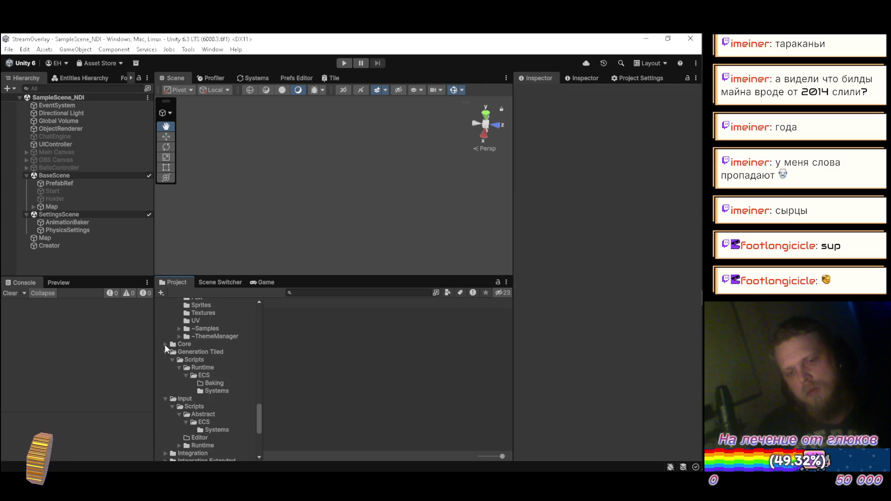
pyautogui.click(165, 344)
pyautogui.click(172, 360)
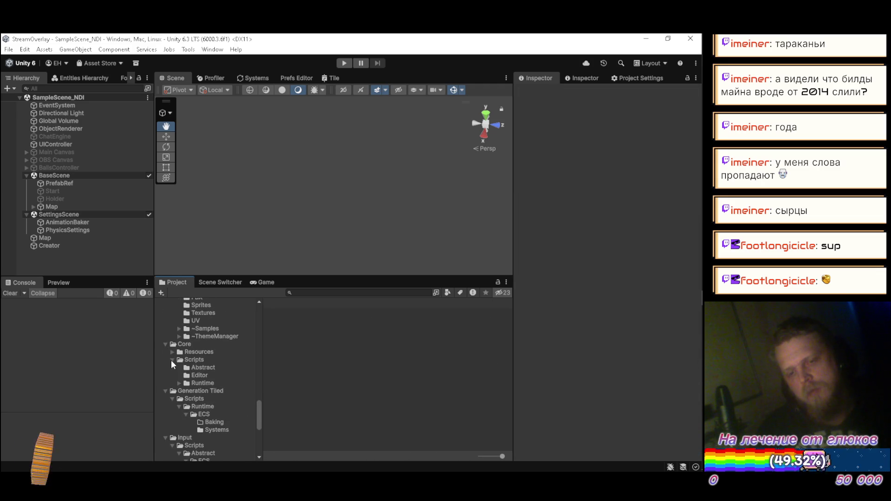
pyautogui.click(179, 383)
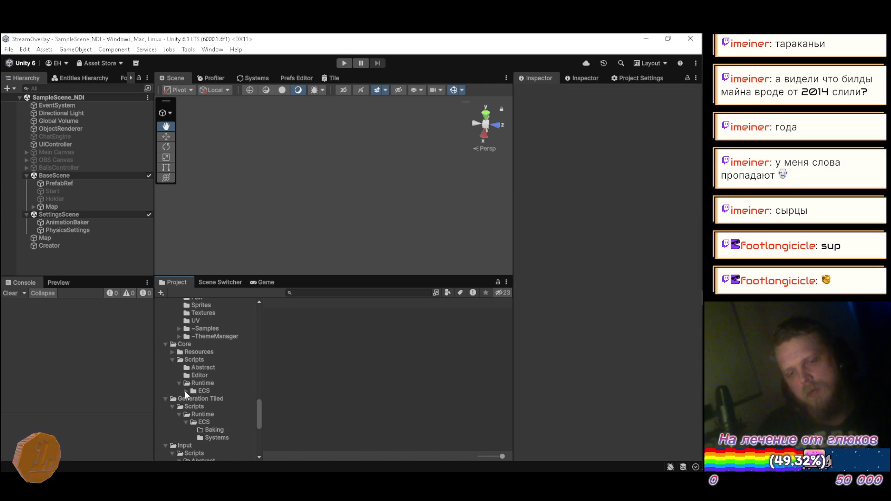
pyautogui.click(190, 384)
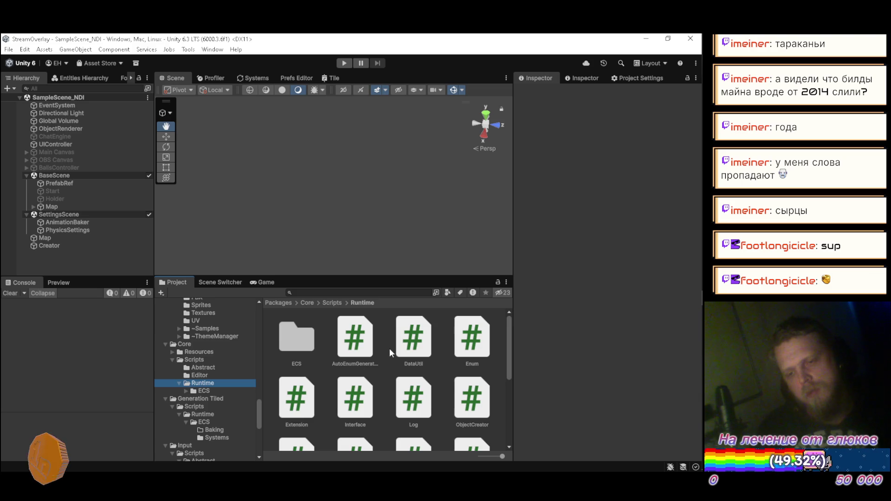
pyautogui.scroll(-3, 391, 347)
pyautogui.click(365, 385)
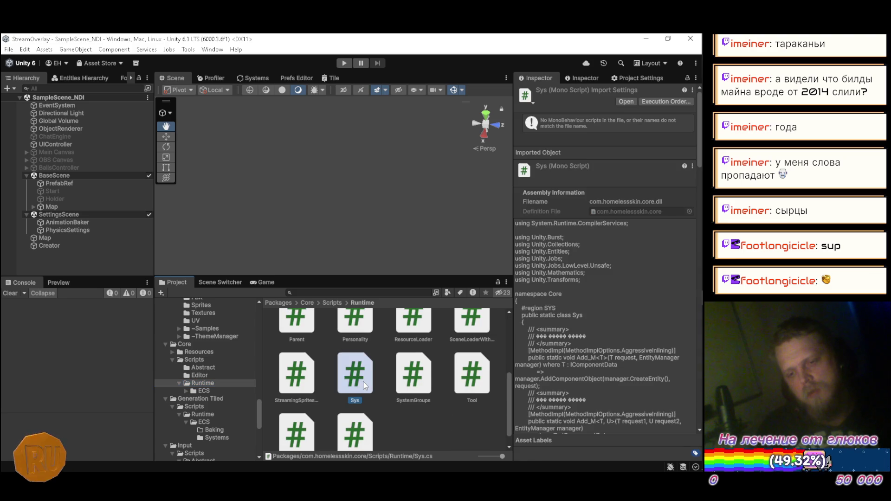
pyautogui.doubleClick(365, 385)
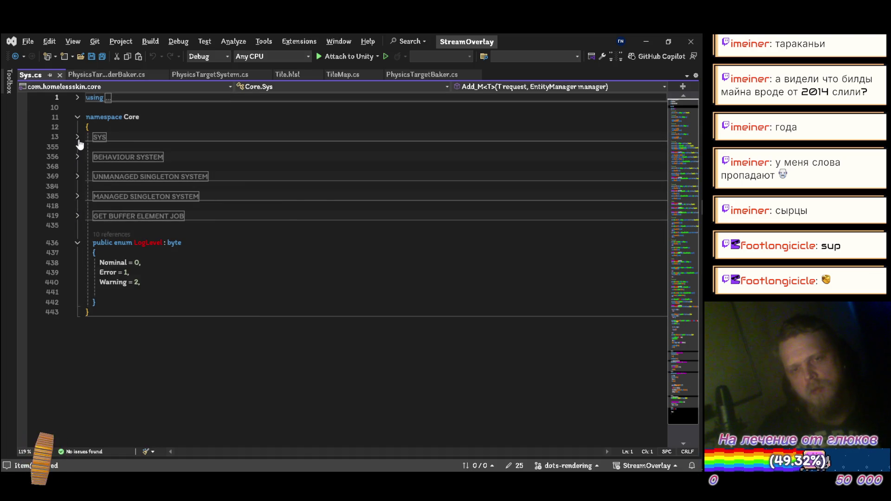
# Step: Add an empty public static void Off<T>() method after GetBufferElement_Job in Sys.cs
pyautogui.click(78, 137)
pyautogui.scroll(-5, 129, 180)
pyautogui.scroll(-15, 219, 239)
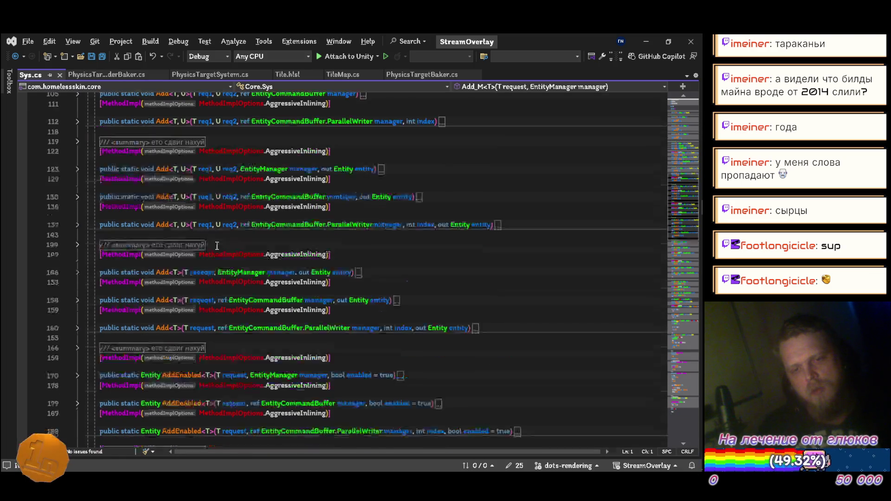
pyautogui.click(389, 274)
pyautogui.press('Return')
pyautogui.press('Return')
pyautogui.write('public static ')
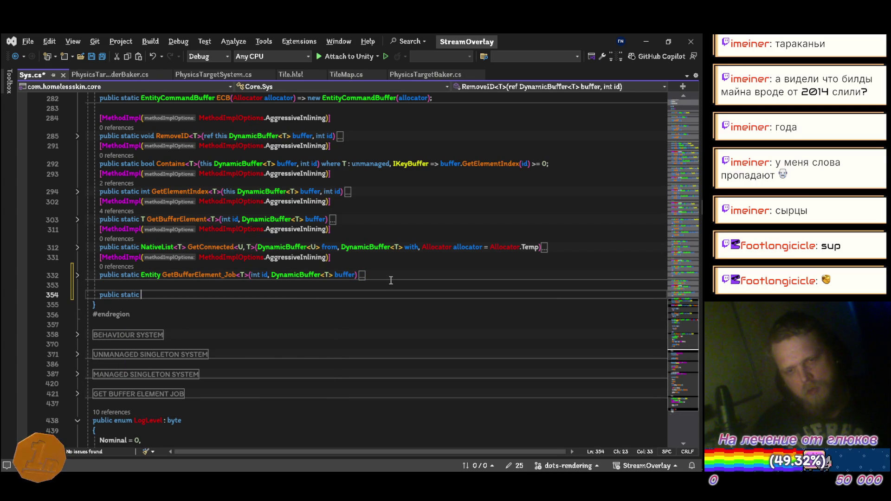
pyautogui.write('void OFF')
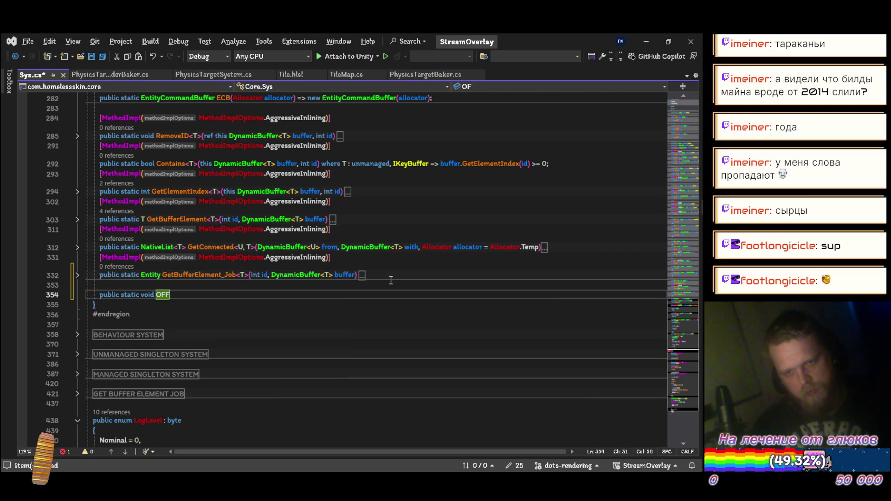
pyautogui.press('BackSpace')
pyautogui.press('BackSpace')
pyautogui.write('ff(')
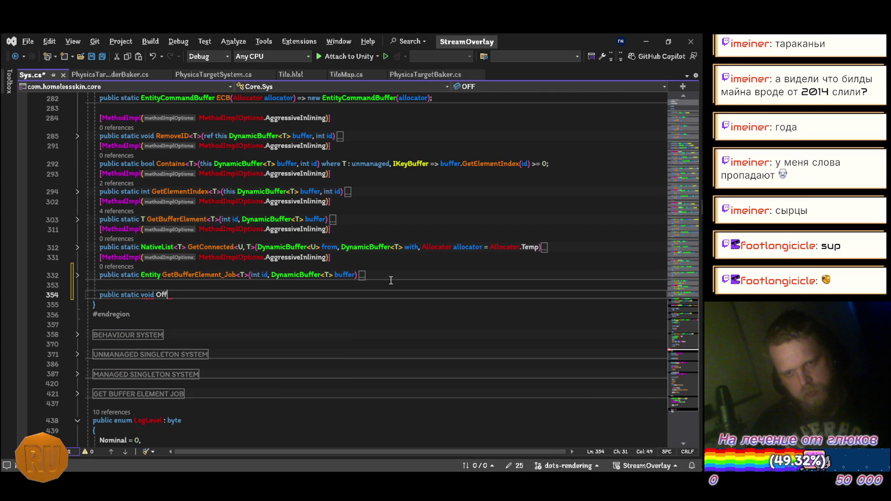
pyautogui.press('Left')
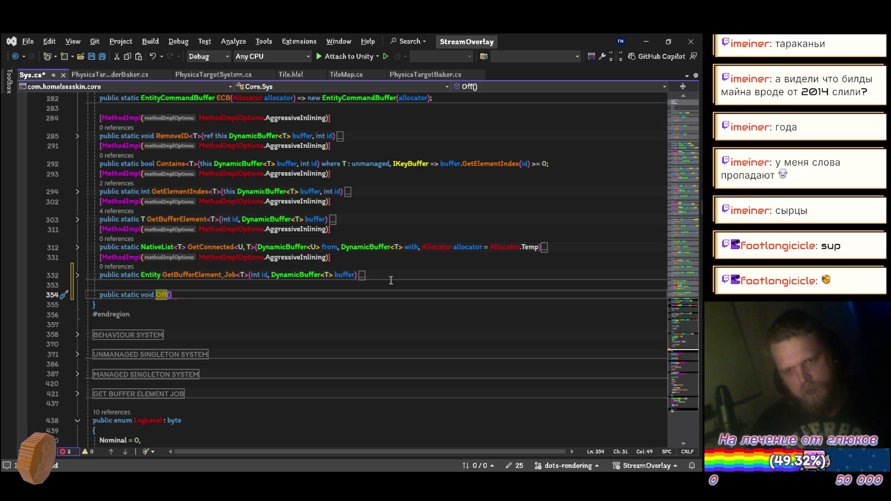
pyautogui.write('<T')
pyautogui.press('Right')
pyautogui.press('Right')
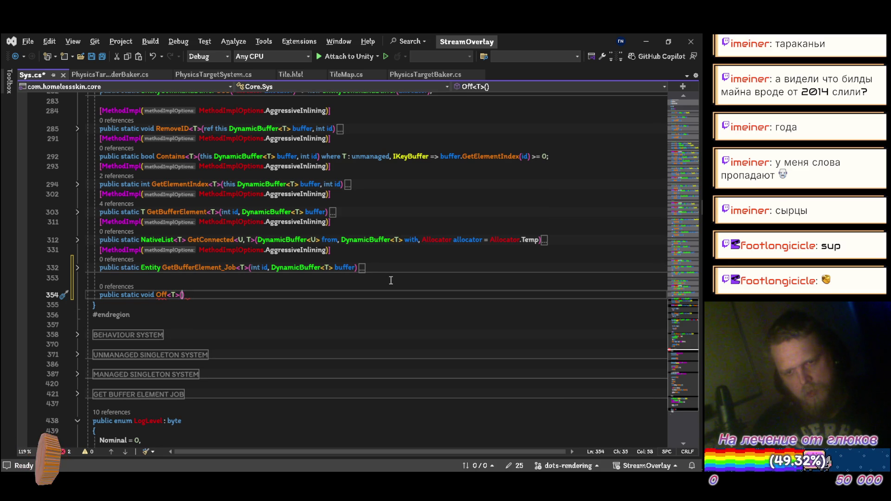
pyautogui.write('{')
pyautogui.press('Return')
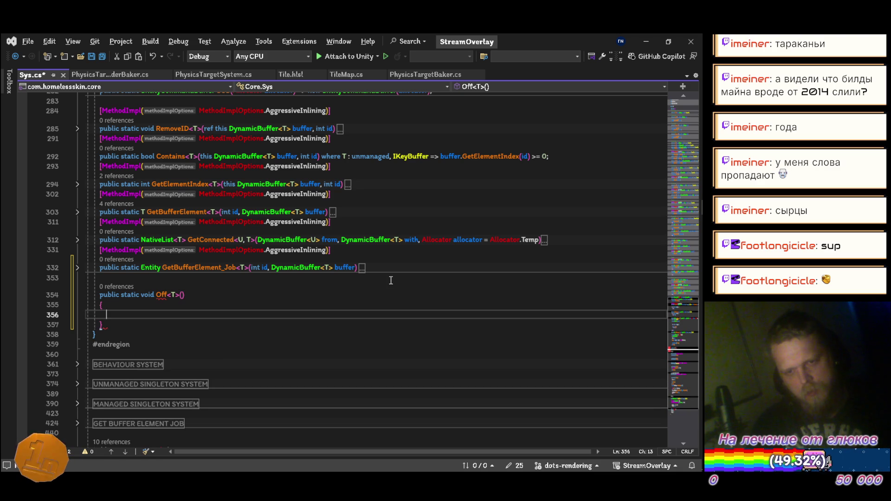
pyautogui.hotkey('ctrl', 's')
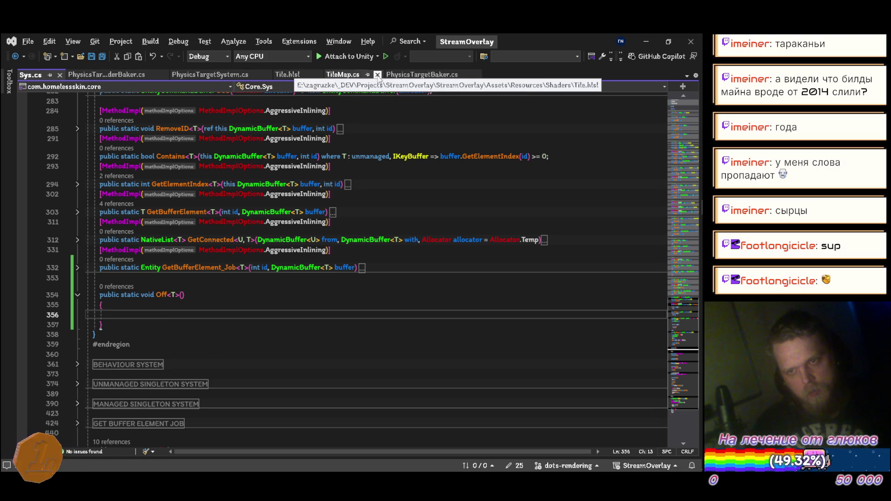
# Step: Move the three system-disabling lines from TileMap's OnEnable into the Off<T>() body
pyautogui.click(339, 76)
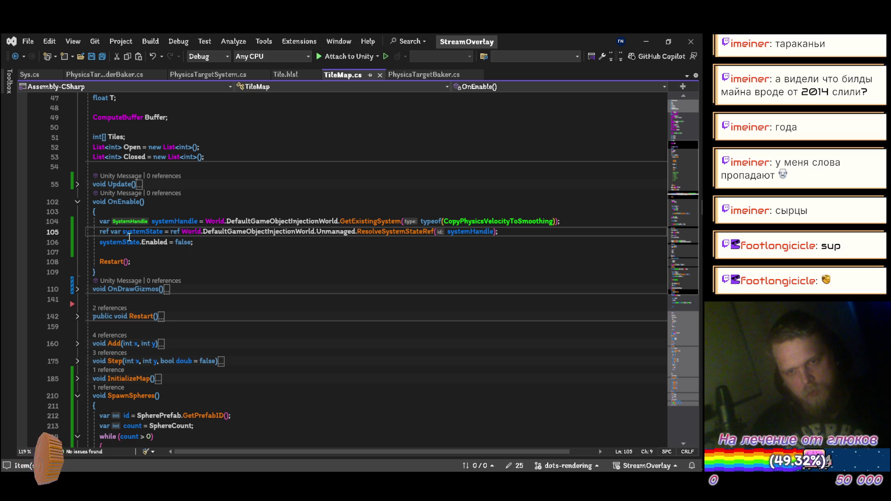
pyautogui.moveTo(217, 243)
pyautogui.mouseDown()
pyautogui.moveTo(95, 222)
pyautogui.moveTo(103, 225)
pyautogui.mouseUp()
pyautogui.hotkey('ctrl', 'c')
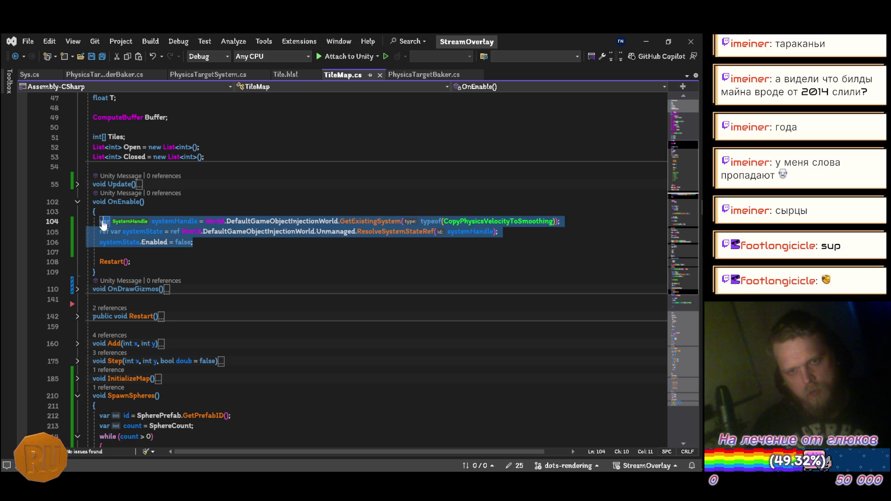
pyautogui.press('Delete')
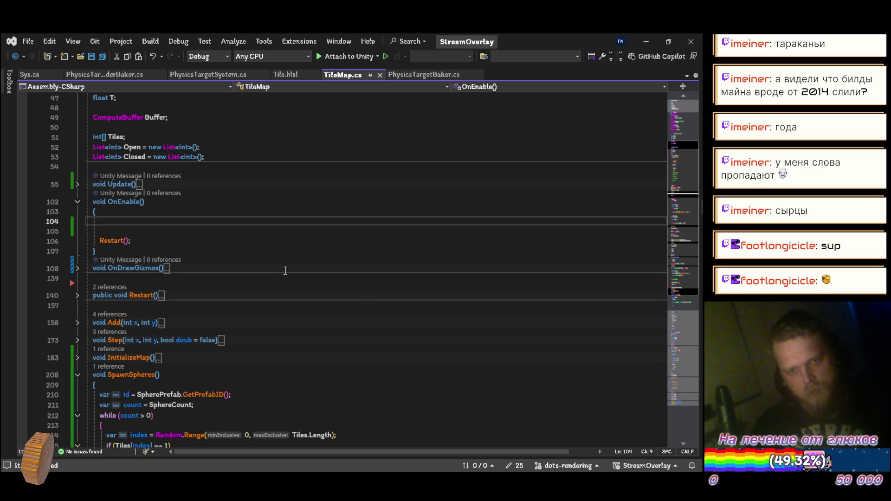
pyautogui.click(27, 75)
pyautogui.hotkey('ctrl', 'v')
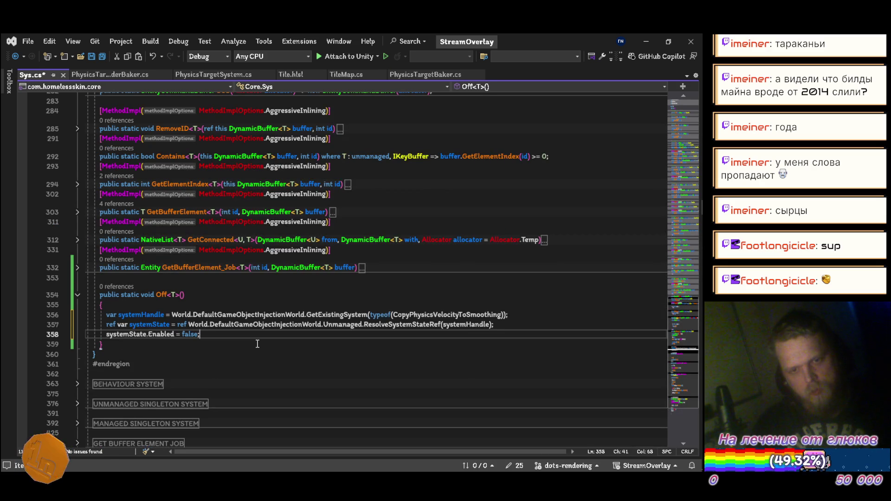
# Step: Replace CopyPhysicsVelocityToSmoothing with T in the pasted code and save Sys.cs
pyautogui.click(274, 296)
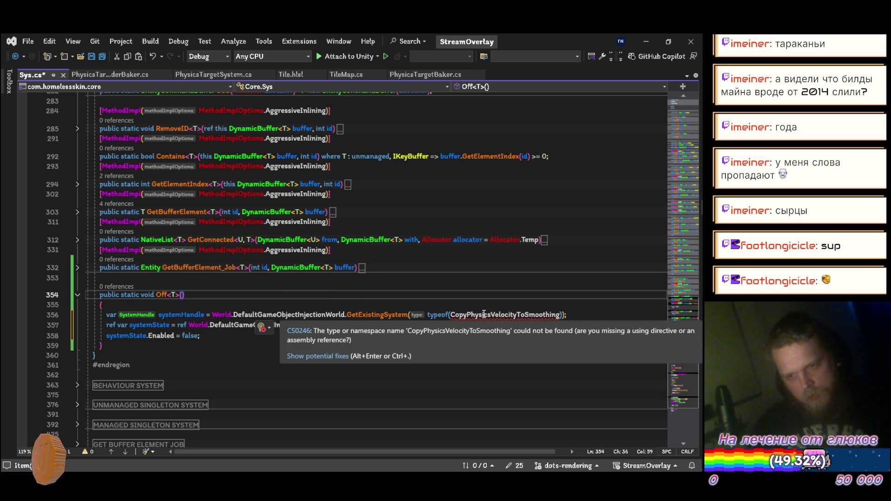
pyautogui.click(483, 314)
pyautogui.hotkey('ctrl', '.')
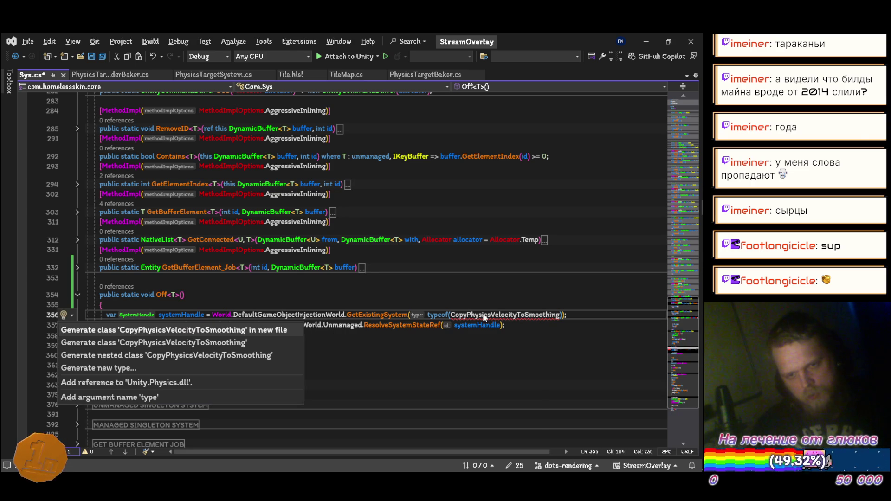
pyautogui.press('Escape')
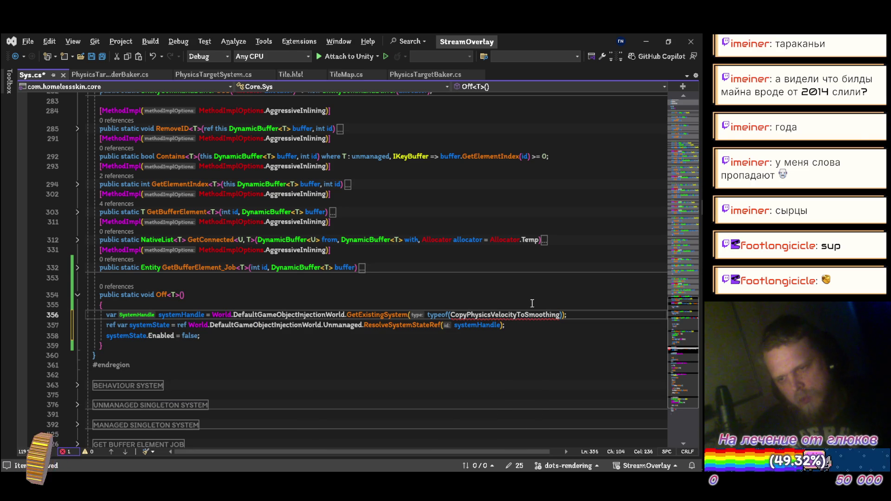
pyautogui.click(261, 294)
pyautogui.doubleClick(497, 314)
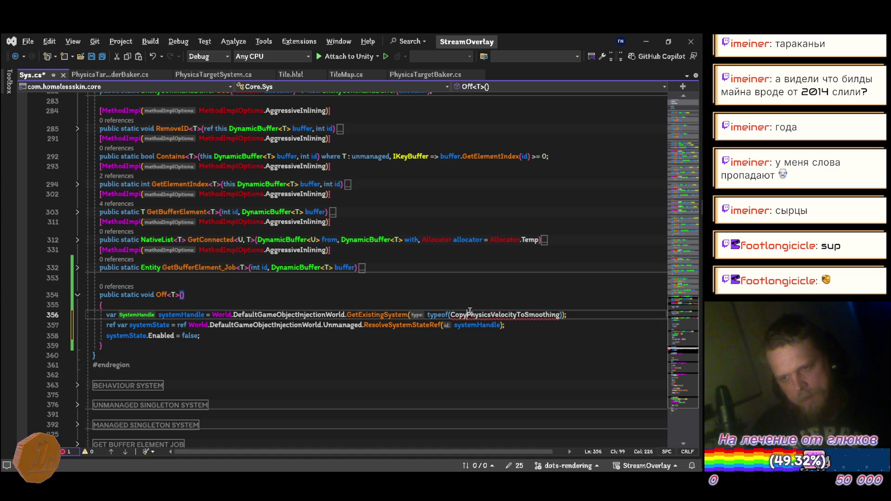
pyautogui.write('T')
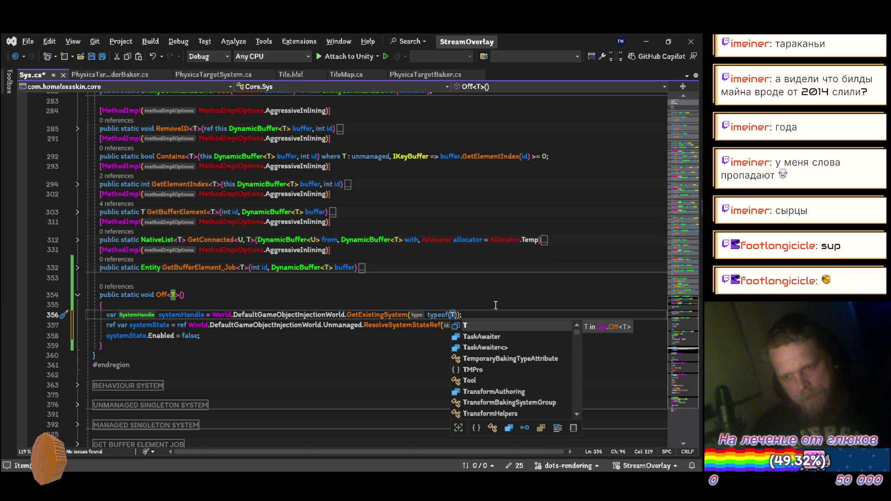
pyautogui.click(484, 314)
pyautogui.hotkey('ctrl', 's')
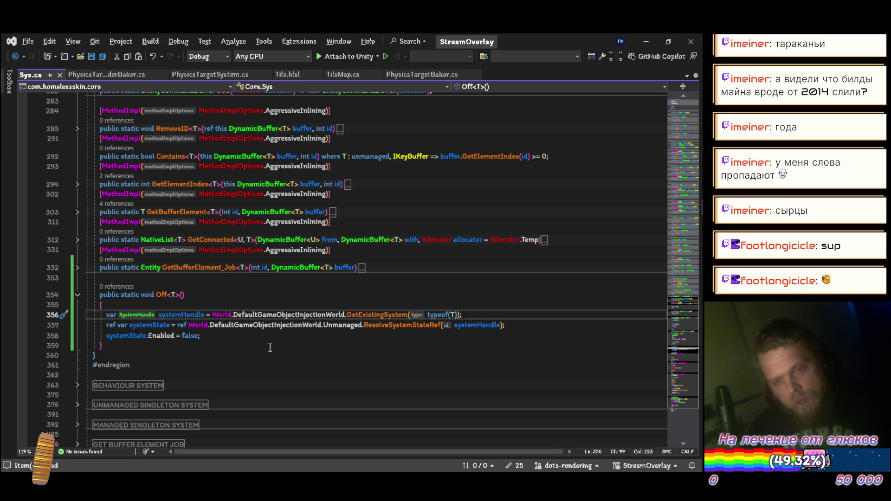
pyautogui.press('Up')
pyautogui.press('Up')
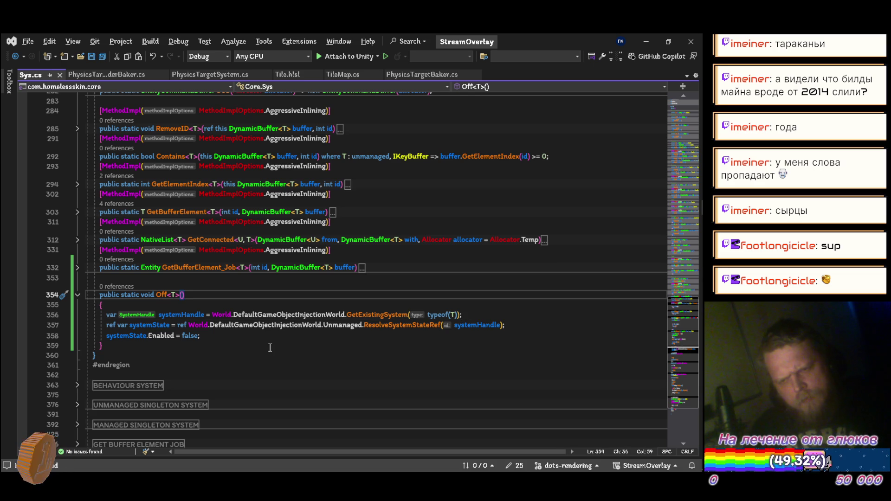
# Step: Append 'where T : ISystem' to the Off<T>() signature, save, and go back to TileMap.cs
pyautogui.write(' w')
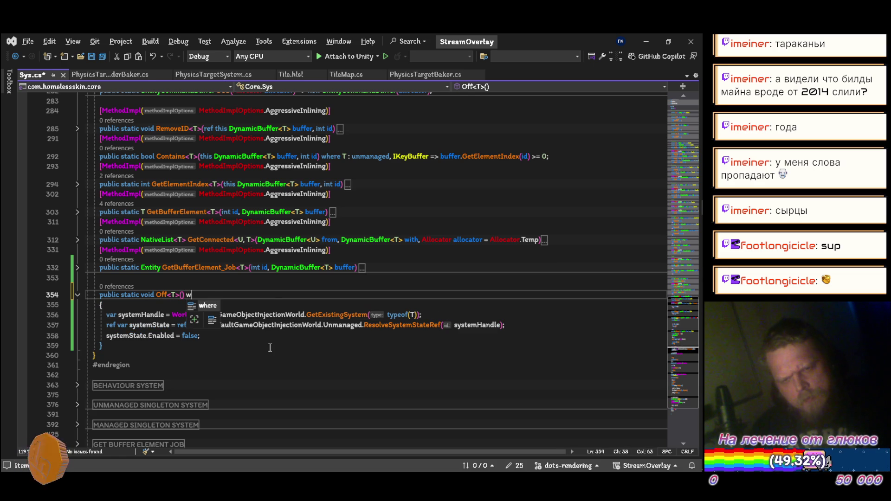
pyautogui.write('here T ')
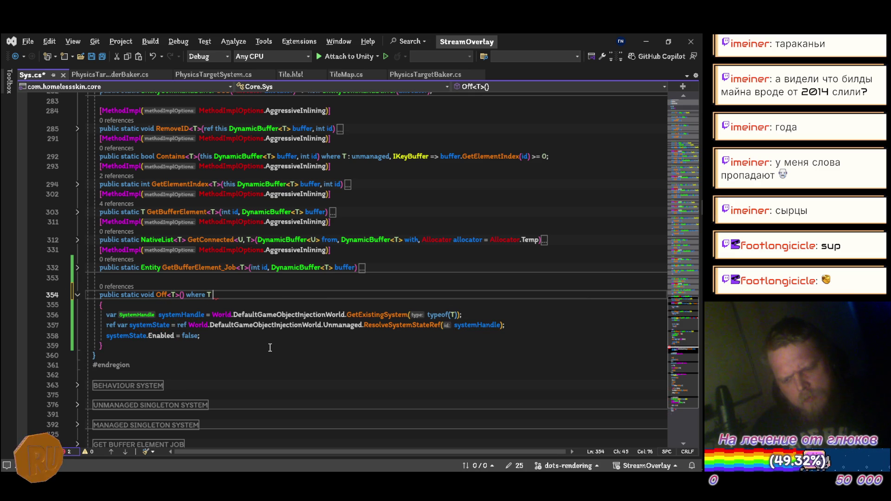
pyautogui.write(': ISystem')
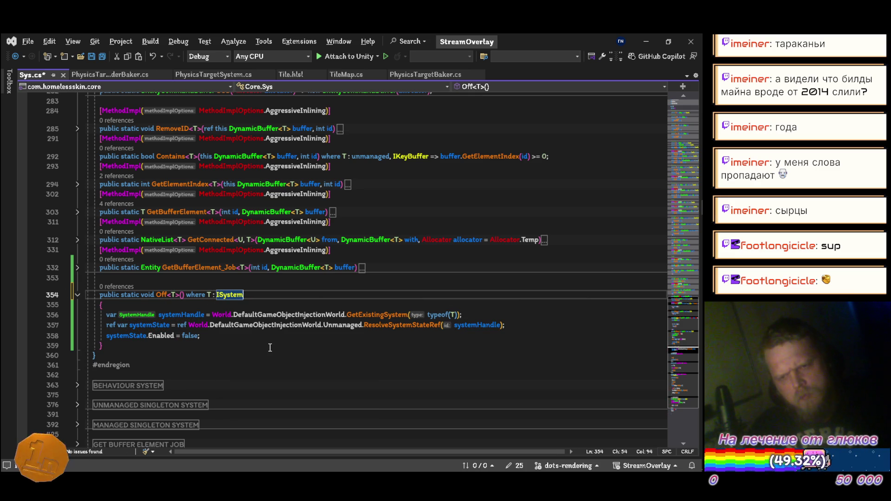
pyautogui.hotkey('ctrl', 's')
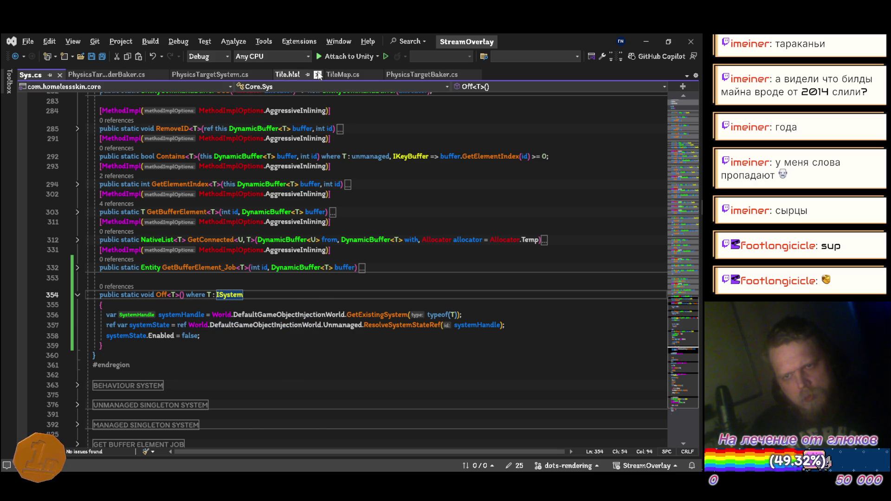
pyautogui.click(339, 74)
# Step: Add, then delete, a Sys.Off<CopyPhysicsVelocityToSmoothing>() call in OnEnable, saving TileMap.cs
pyautogui.write('Sys.o')
pyautogui.press('Tab')
pyautogui.write('<')
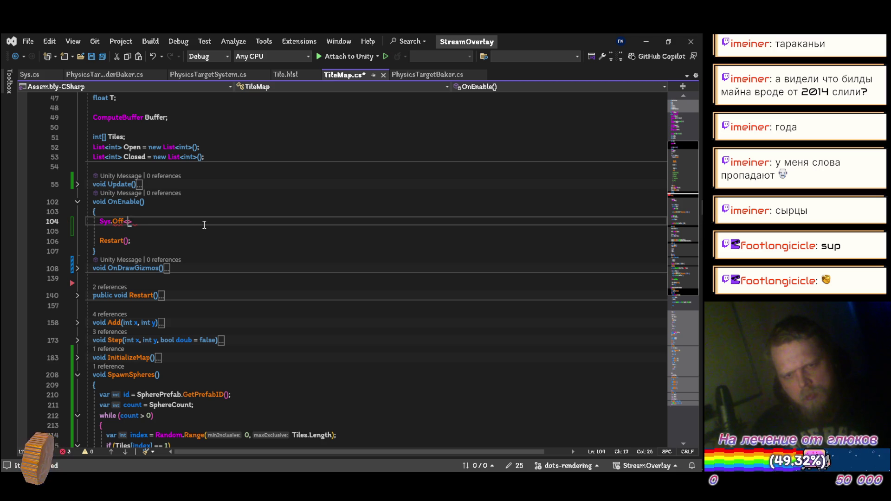
pyautogui.write('cop')
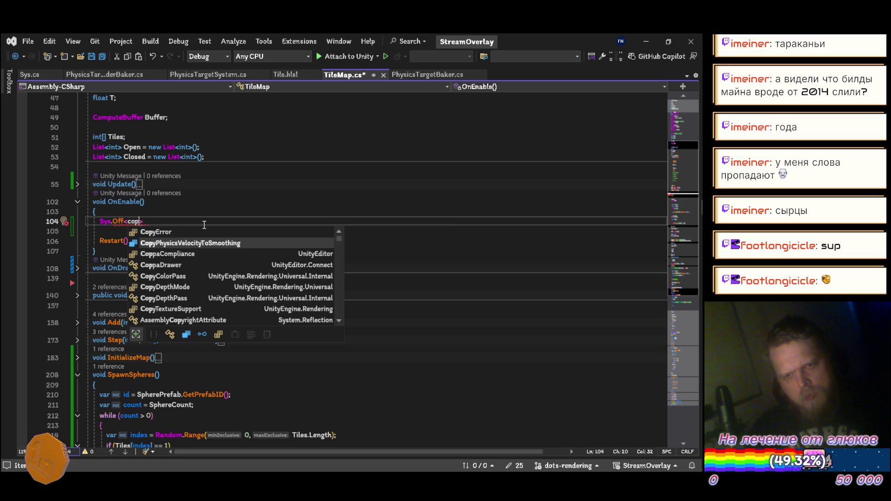
pyautogui.press('Tab')
pyautogui.write('>();')
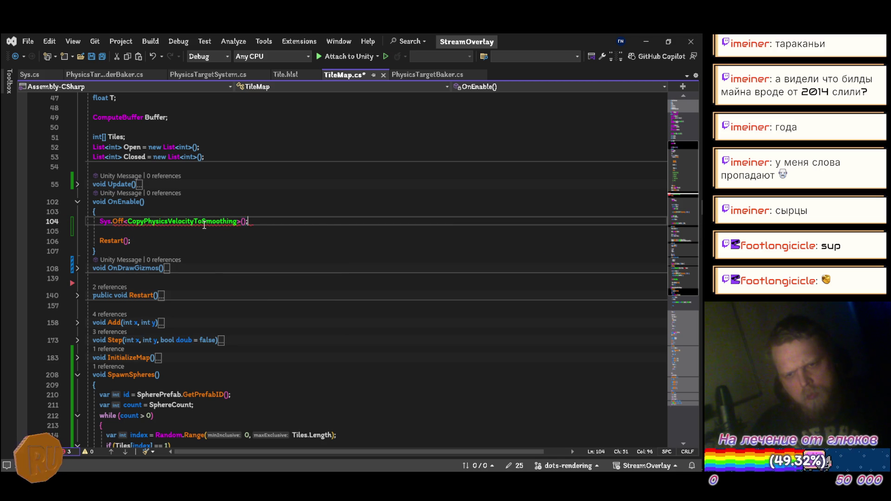
pyautogui.hotkey('ctrl', 's')
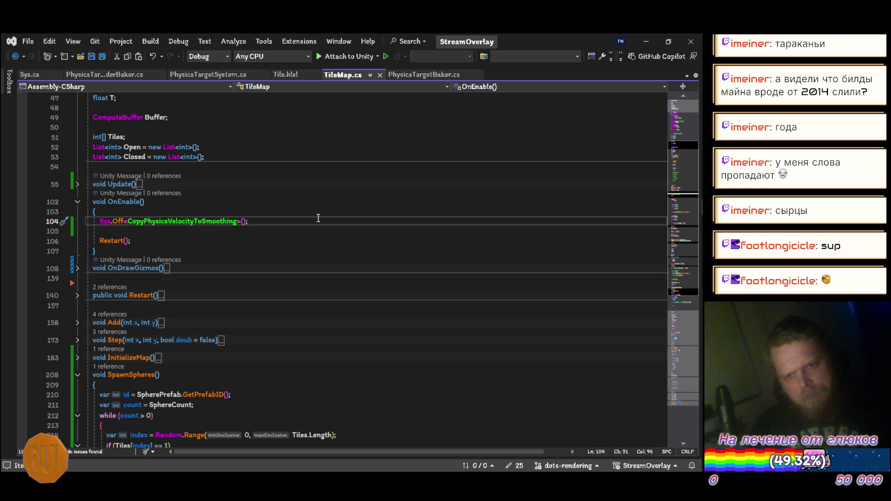
pyautogui.hotkey('ctrl', 'x')
pyautogui.hotkey('ctrl', 'x')
pyautogui.hotkey('ctrl', 's')
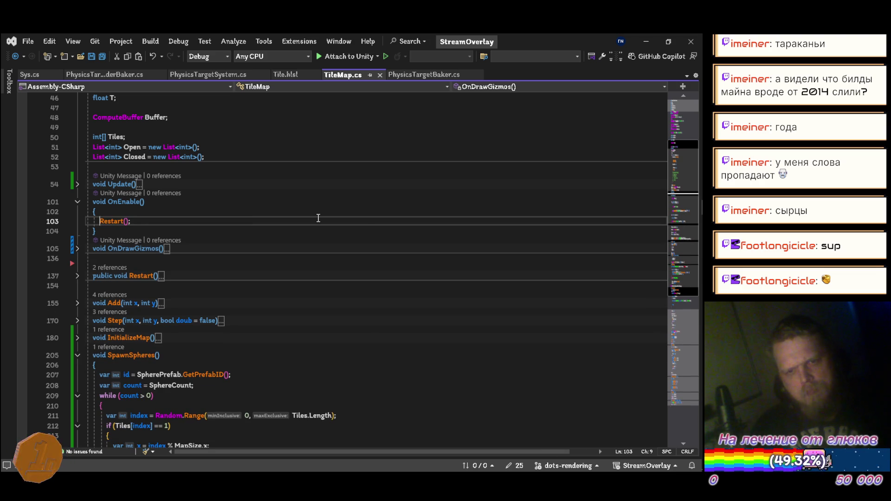
# Step: Collapse all method bodies, close the PhysicsTarget files, and return to Unity to recompile
pyautogui.hotkey('ctrl', 'm')
pyautogui.hotkey('ctrl', 'o')
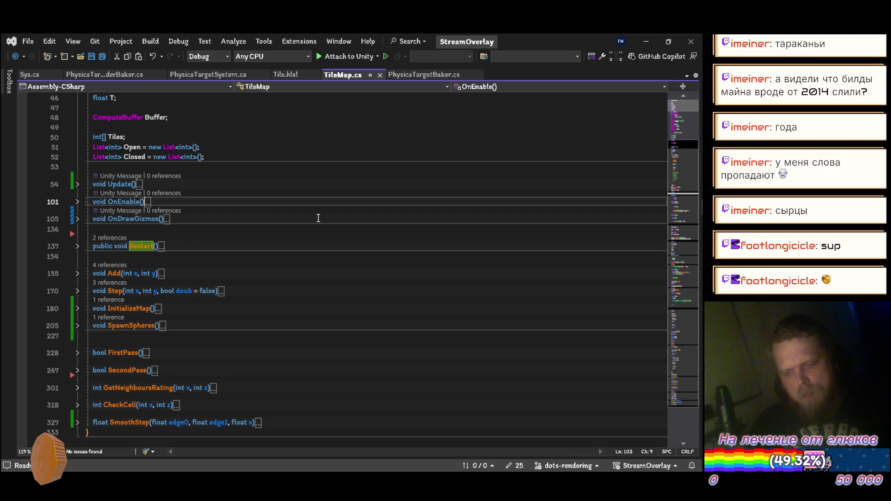
pyautogui.scroll(11, 319, 209)
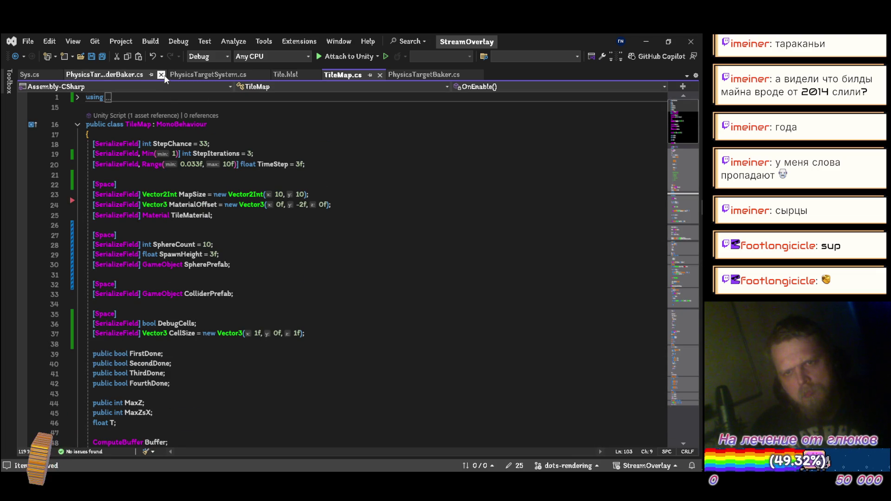
pyautogui.click(161, 75)
pyautogui.click(162, 75)
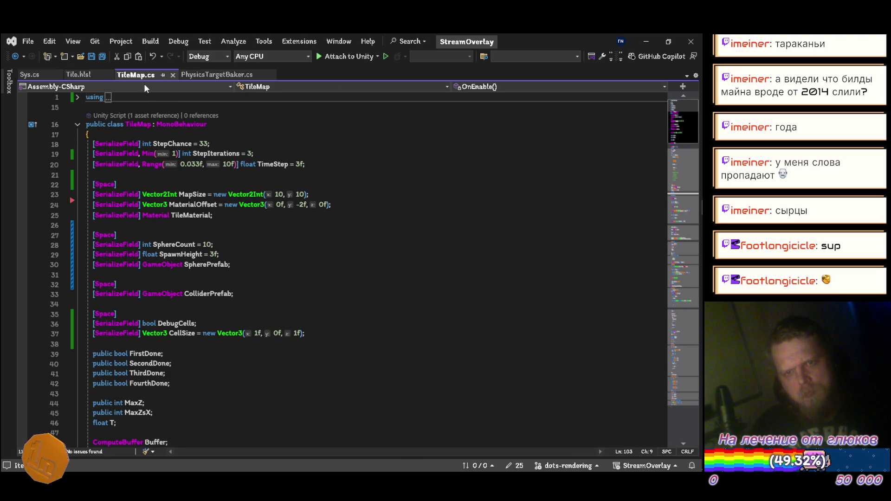
pyautogui.click(217, 75)
pyautogui.click(272, 74)
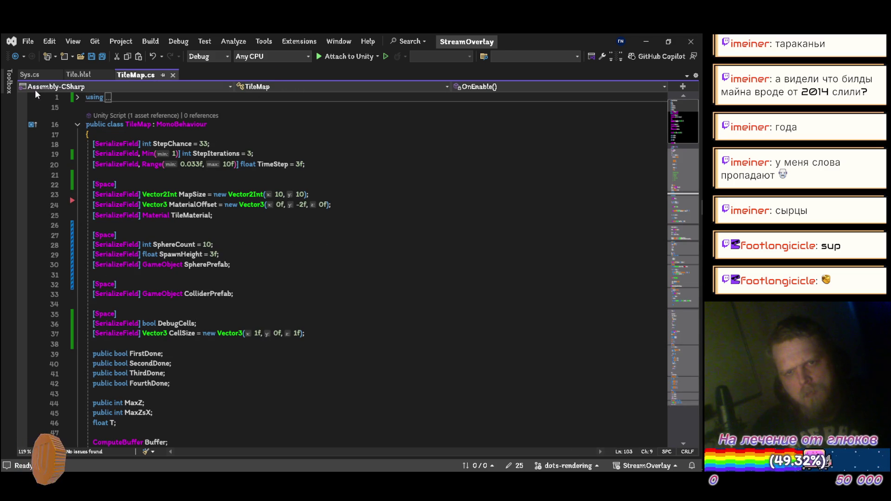
pyautogui.click(29, 75)
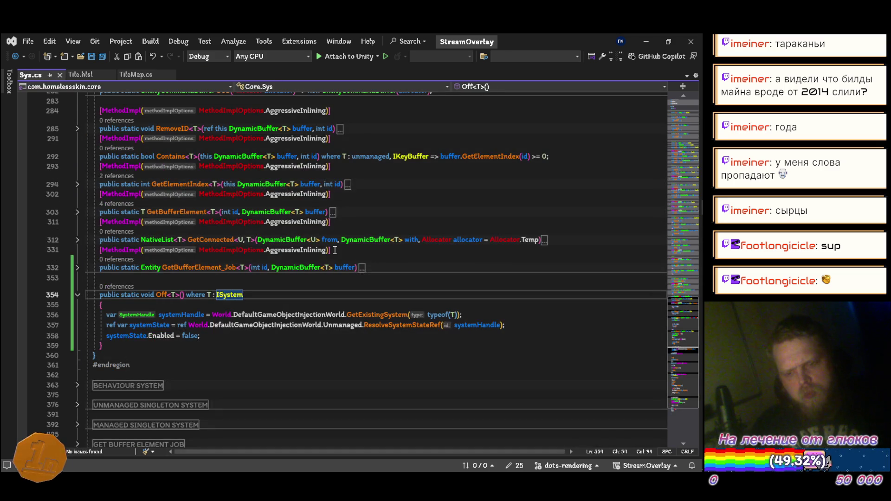
pyautogui.scroll(-9, 334, 251)
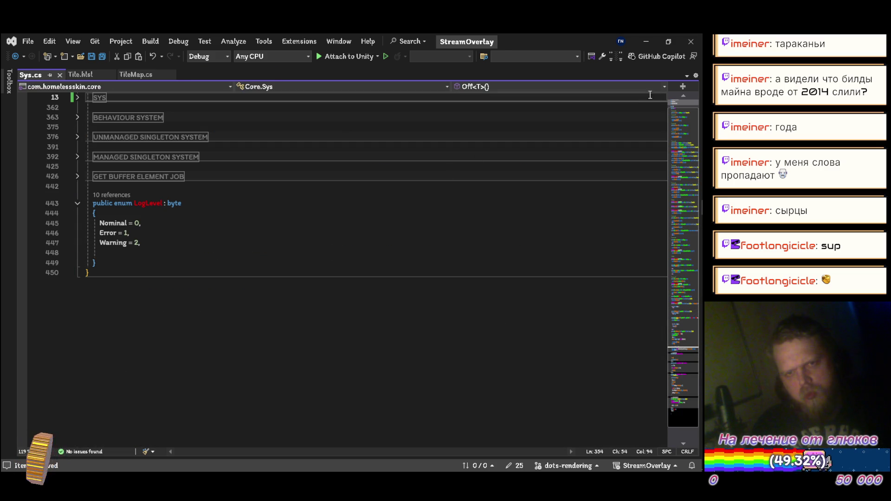
pyautogui.click(61, 75)
pyautogui.click(639, 40)
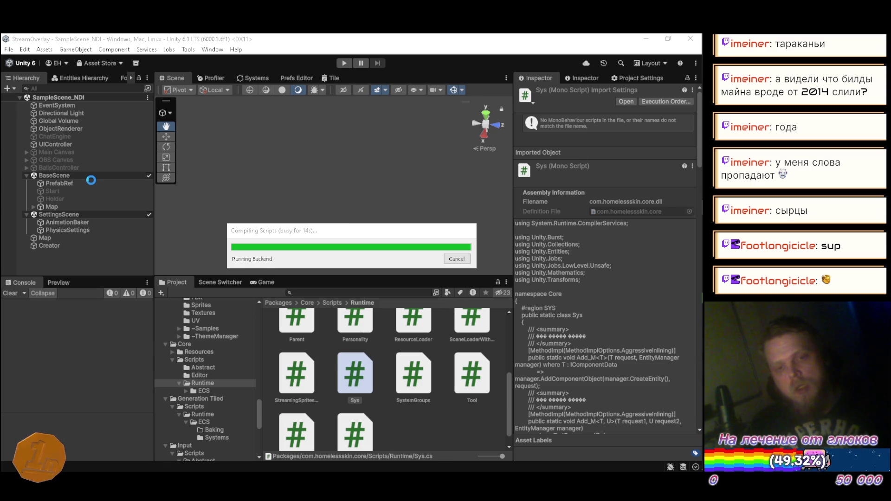
# Step: Select the Map object and ping its TileMap.cs script in the Project window
pyautogui.press('Pause')
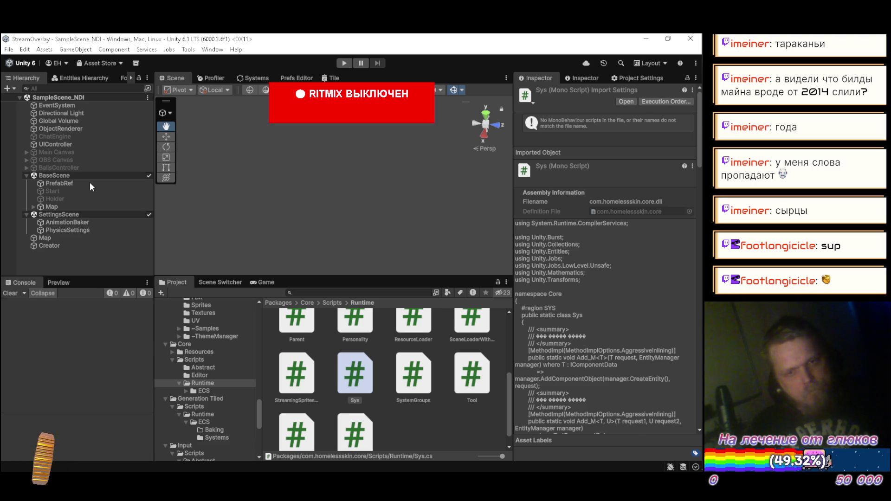
pyautogui.click(74, 238)
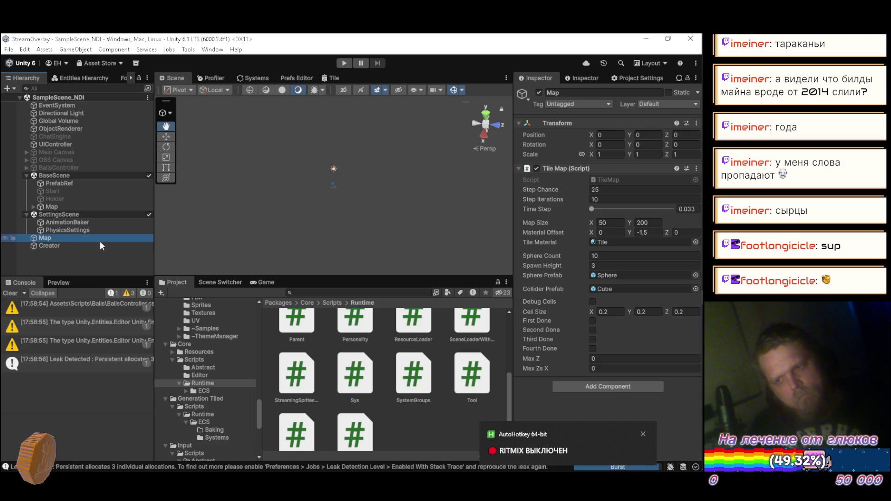
pyautogui.click(612, 180)
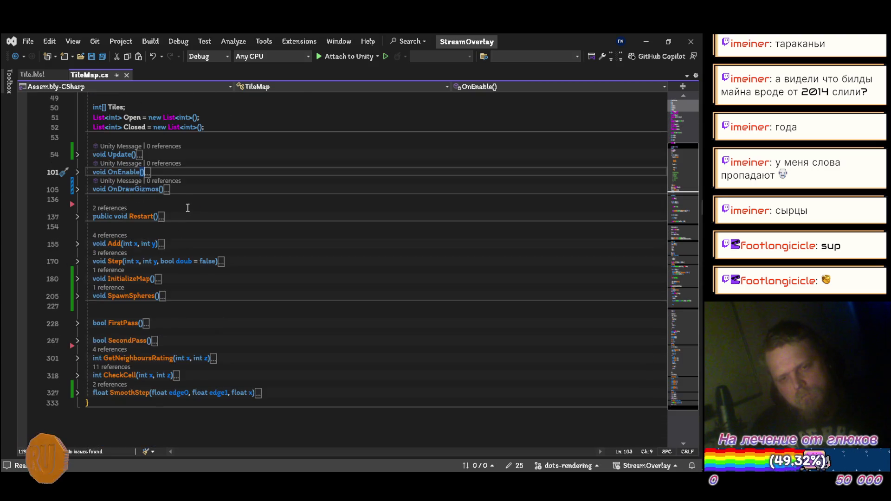
pyautogui.scroll(4, 187, 207)
# Step: Add a Start() method to TileMap calling Sys.Off<CopyPhysicsVelocityToSmoothing>()
pyautogui.click(163, 256)
pyautogui.press('Return')
pyautogui.write('start')
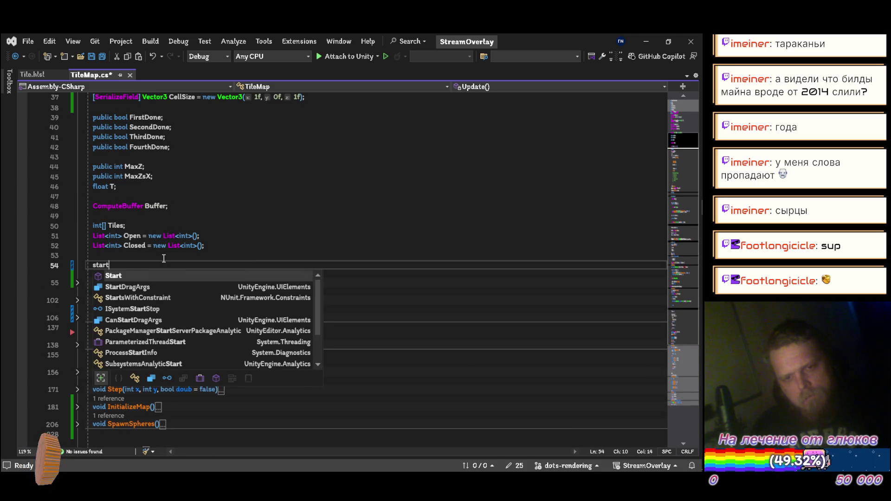
pyautogui.press('Return')
pyautogui.hotkey('ctrl', 'Delete')
pyautogui.press('Down')
pyautogui.press('Down')
pyautogui.hotkey('ctrl', 'v')
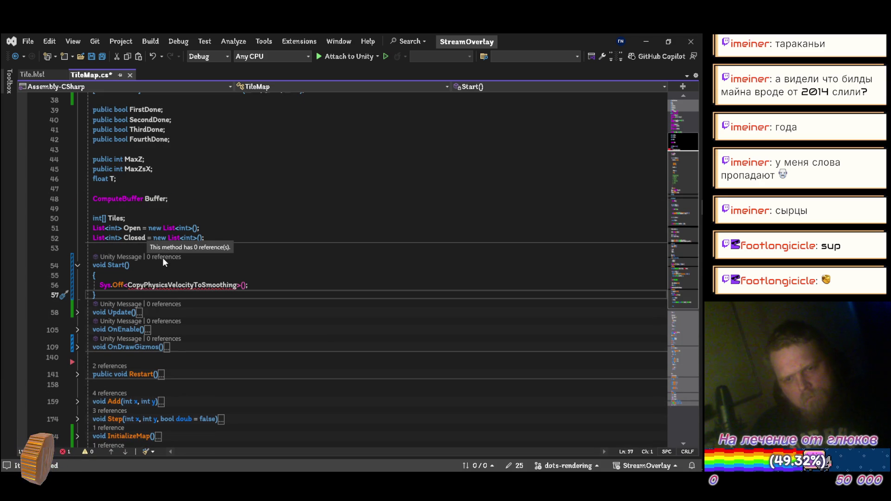
pyautogui.hotkey('ctrl', 's')
# Step: Add the missing using Unity.Physics.GraphicsIntegration directive and save the script
pyautogui.press('Up')
pyautogui.hotkey('ctrl', '.')
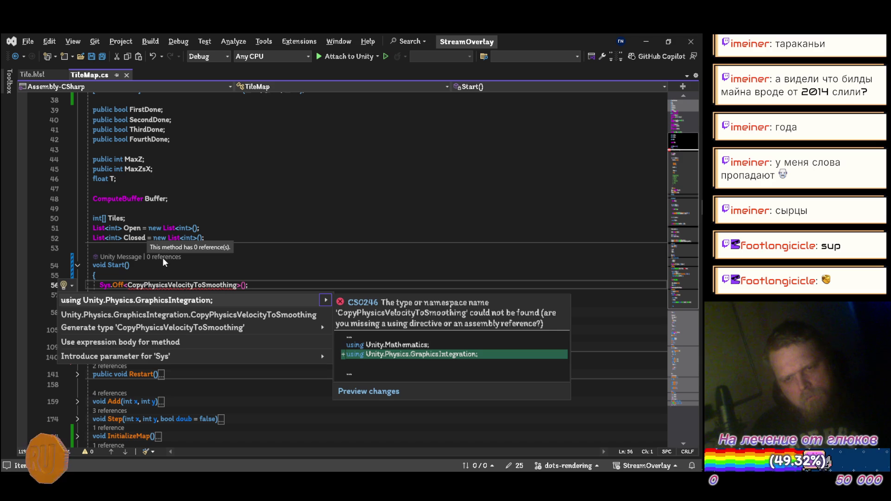
pyautogui.press('Return')
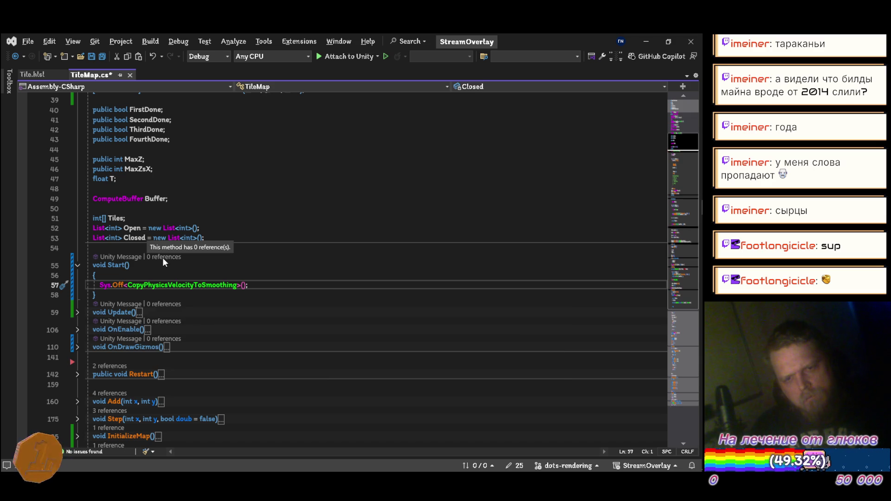
pyautogui.hotkey('ctrl', 's')
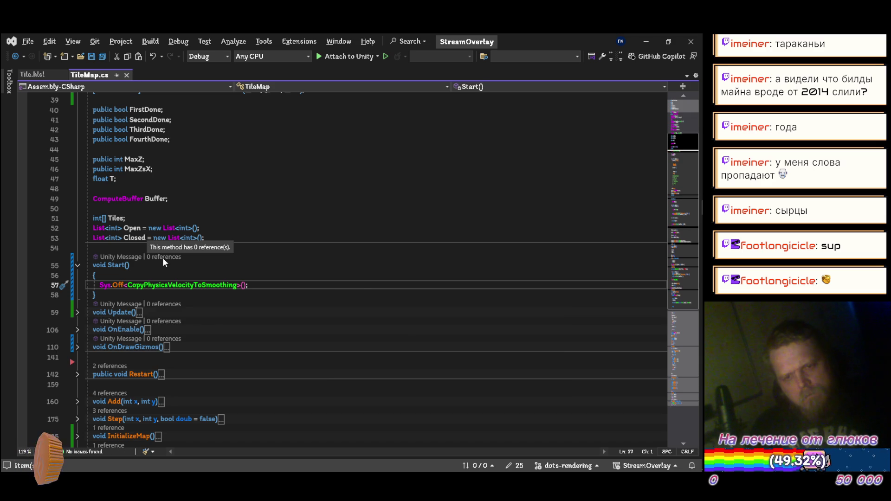
pyautogui.click(343, 279)
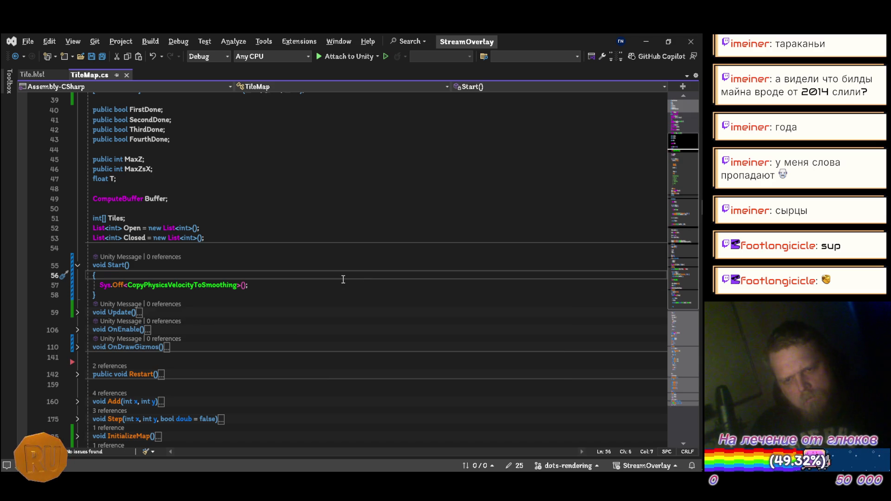
pyautogui.hotkey('alt', 'Tab')
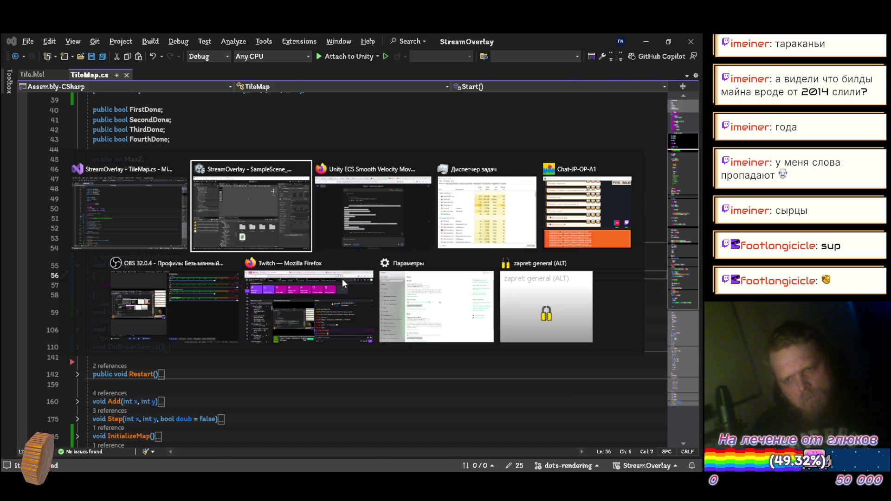
# Step: Scroll through the DeepSeek answer's alternative code samples down to its summary
pyautogui.hotkey('alt', 'Tab')
pyautogui.hotkey('alt', 'Tab')
pyautogui.hotkey('alt', 'Tab')
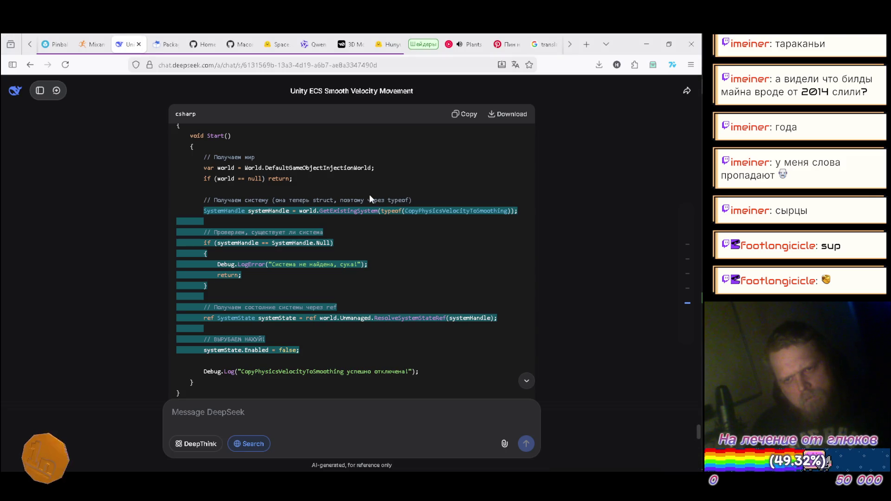
pyautogui.scroll(-3, 584, 190)
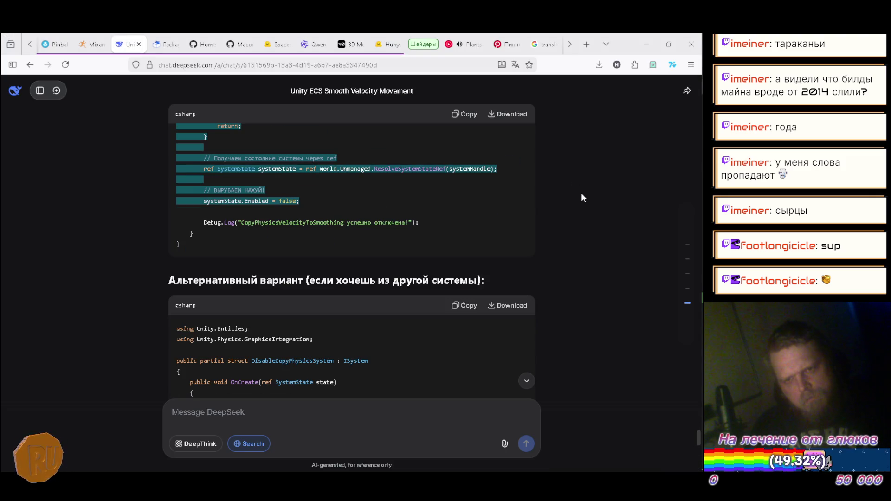
pyautogui.scroll(-2, 582, 195)
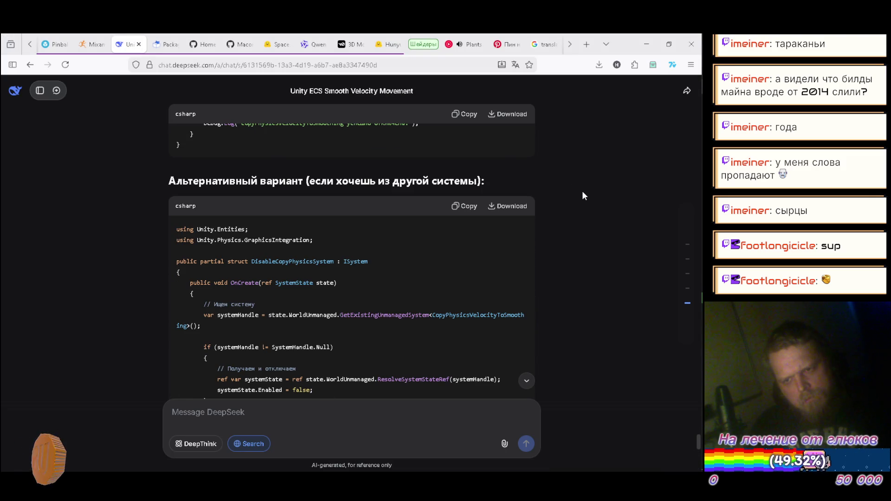
pyautogui.scroll(-5, 583, 195)
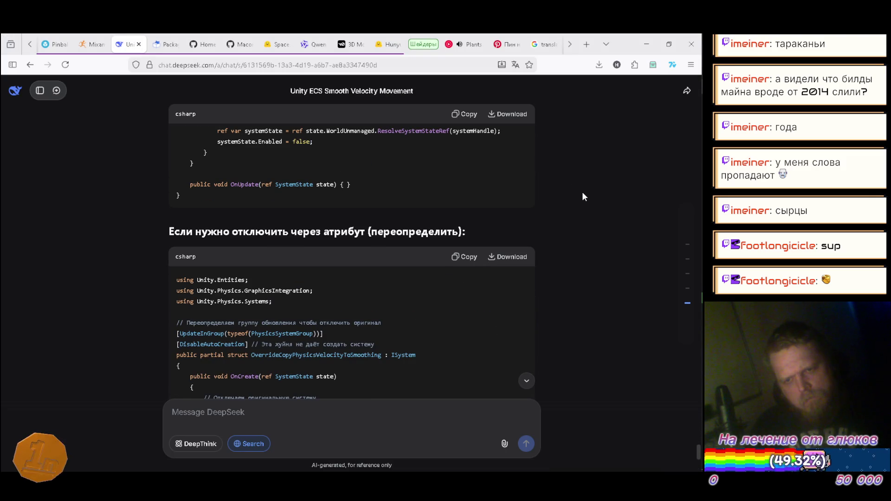
pyautogui.scroll(-5, 584, 196)
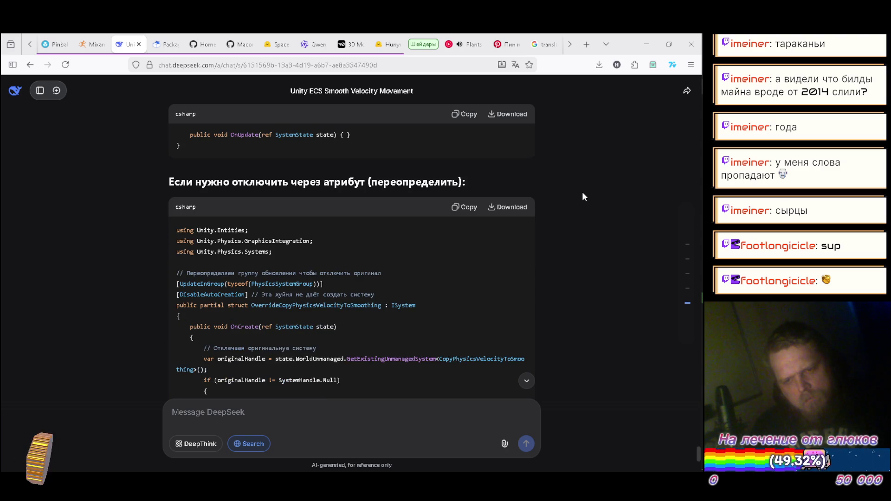
pyautogui.scroll(-1, 583, 197)
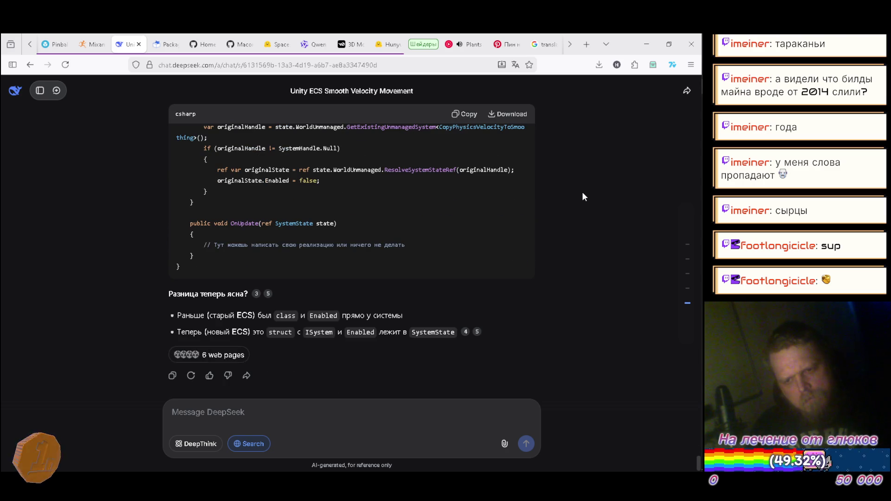
pyautogui.click(467, 44)
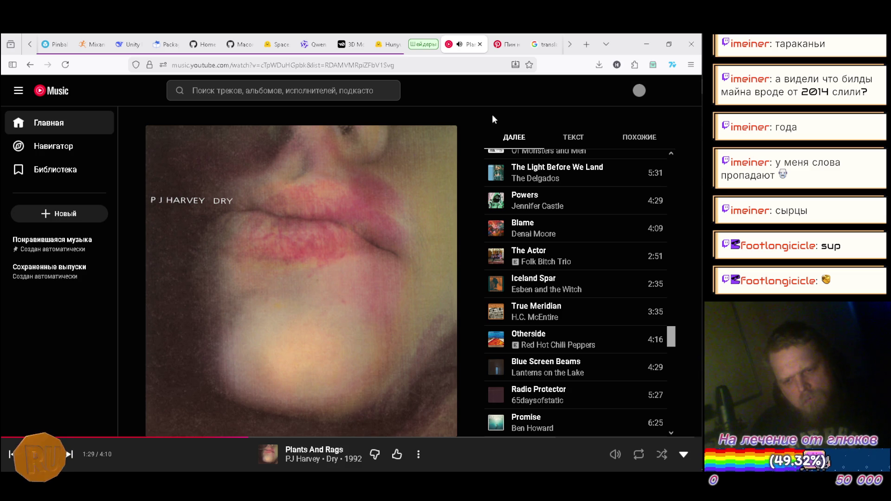
# Step: Scroll the YouTube Music queue around Plants And Rags, then minimize the browser
pyautogui.scroll(-4, 558, 171)
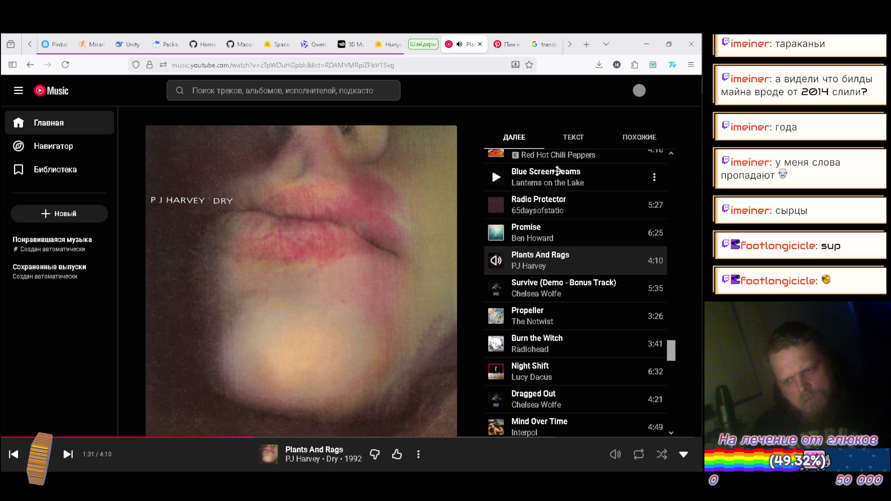
pyautogui.scroll(-2, 558, 171)
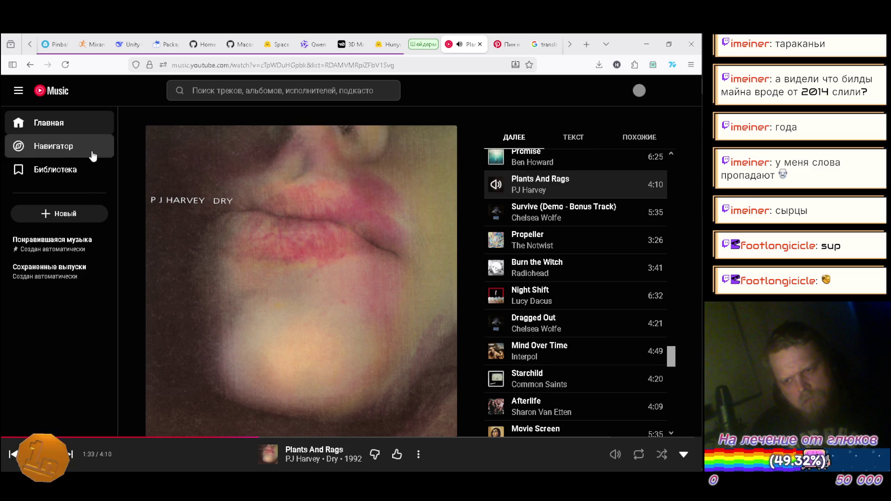
pyautogui.click(647, 44)
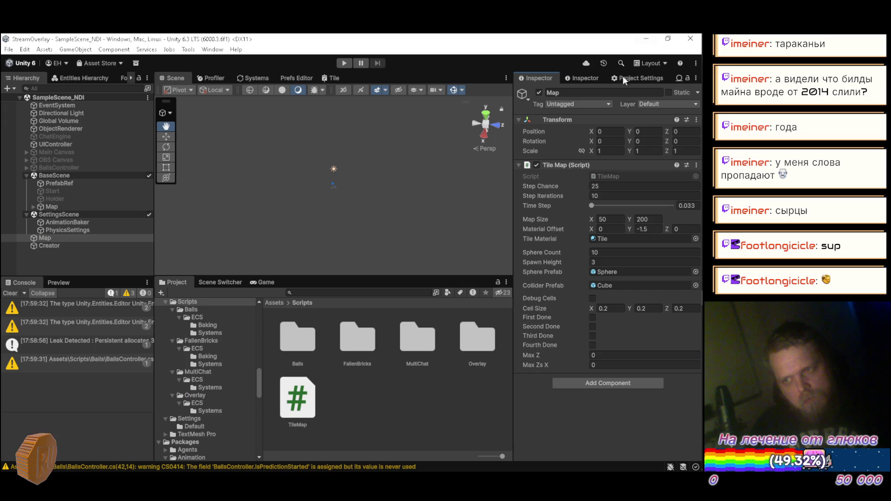
# Step: Deselect Map, enter Play mode, check the Systems list, and switch to the CPU Profiler
pyautogui.click(101, 271)
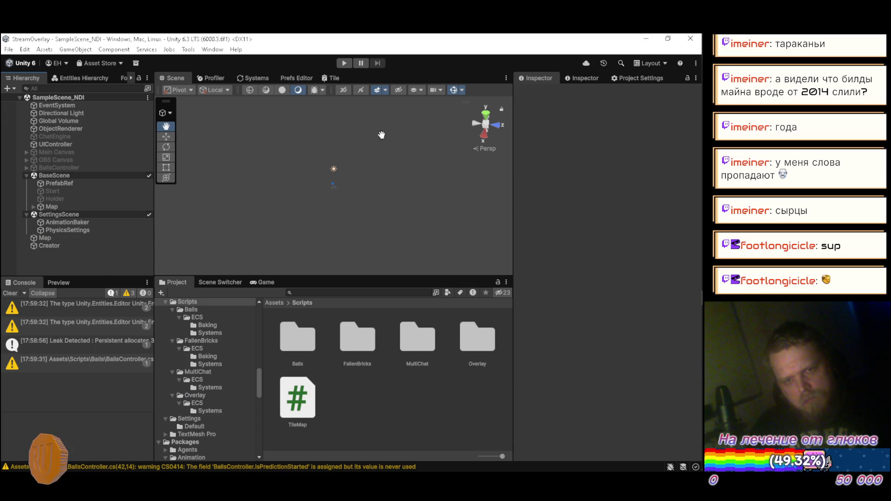
pyautogui.click(345, 63)
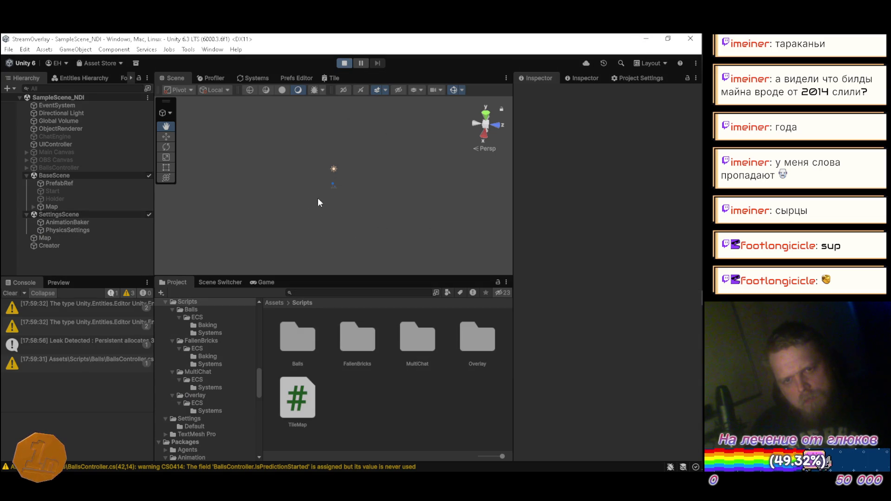
pyautogui.moveTo(400, 190)
pyautogui.mouseDown()
pyautogui.moveTo(279, 163)
pyautogui.moveTo(398, 193)
pyautogui.moveTo(252, 139)
pyautogui.mouseUp()
pyautogui.click(245, 80)
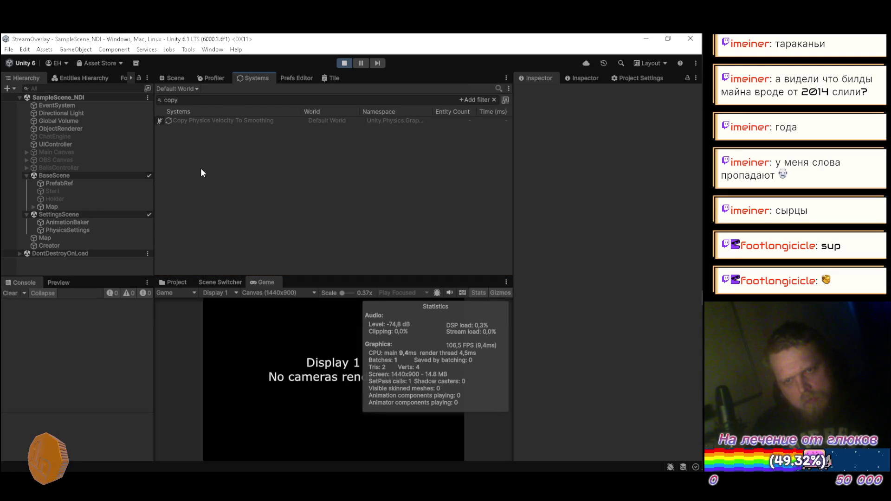
pyautogui.click(210, 77)
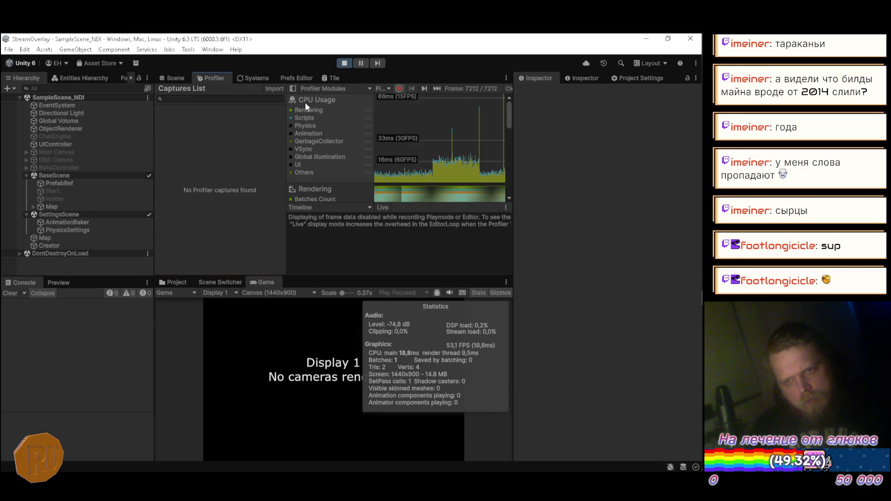
# Step: Freeze the profiler on frame 7165, maximize it, and zoom into the Main Thread timeline
pyautogui.click(488, 128)
pyautogui.click(480, 131)
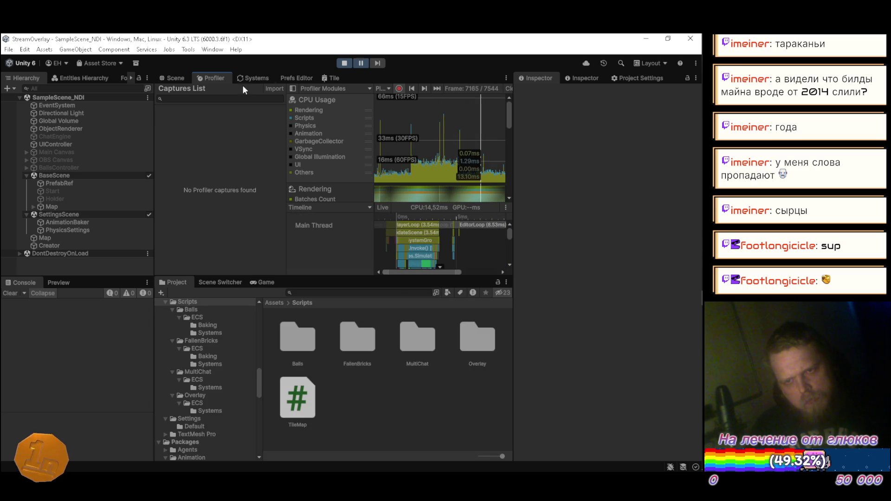
pyautogui.doubleClick(209, 74)
pyautogui.moveTo(414, 269); pyautogui.dragTo(408, 285)
pyautogui.scroll(5, 411, 280)
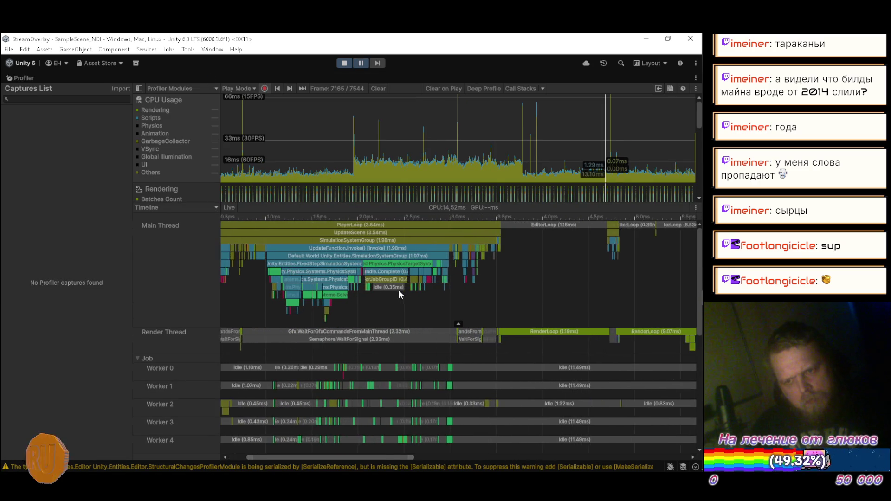
pyautogui.scroll(5, 399, 289)
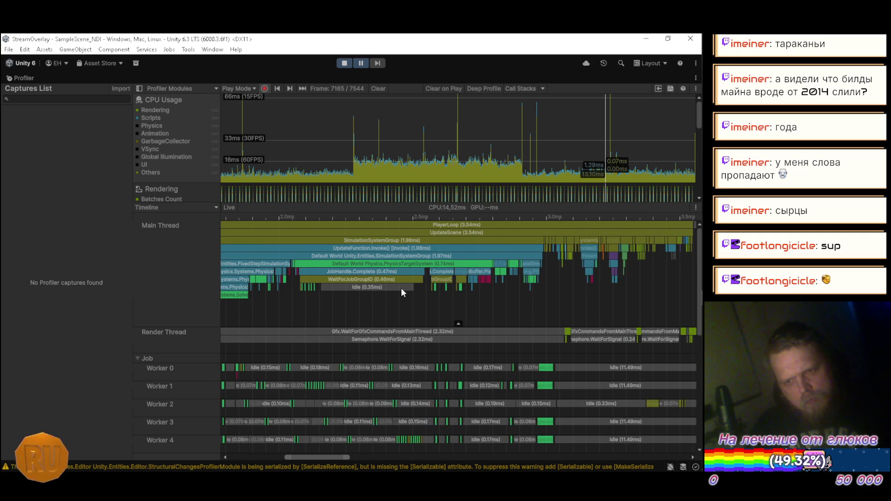
pyautogui.scroll(-3, 404, 288)
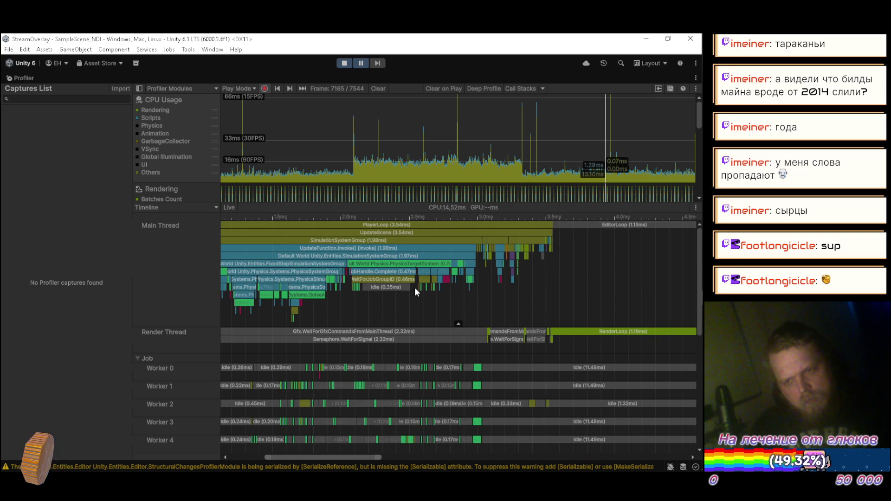
pyautogui.scroll(1, 411, 290)
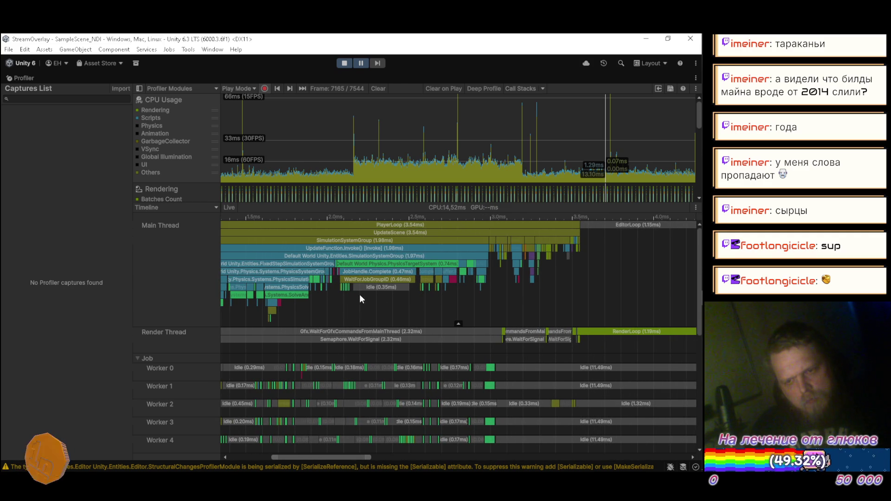
pyautogui.scroll(4, 362, 295)
pyautogui.scroll(2, 364, 295)
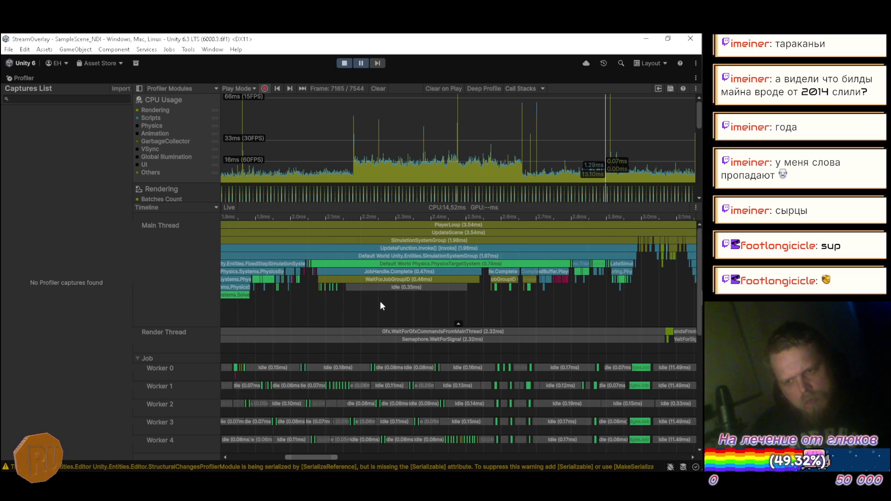
pyautogui.scroll(2, 505, 318)
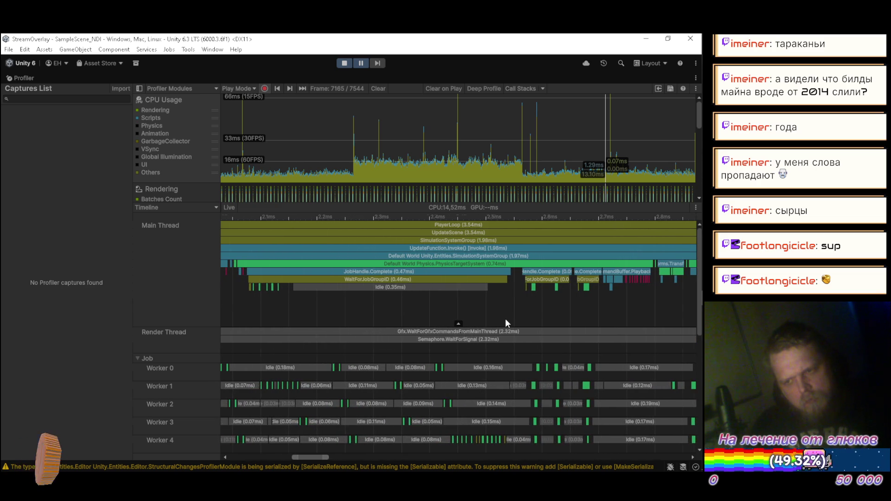
pyautogui.scroll(1, 513, 309)
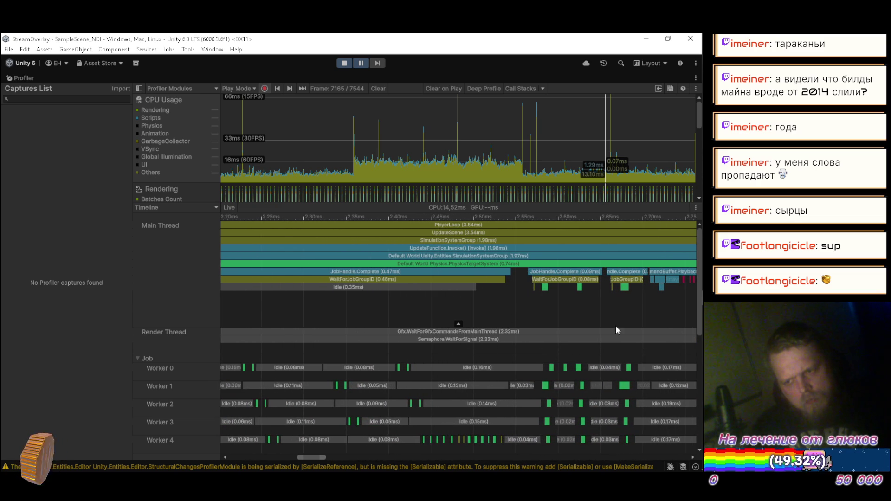
pyautogui.scroll(3, 628, 302)
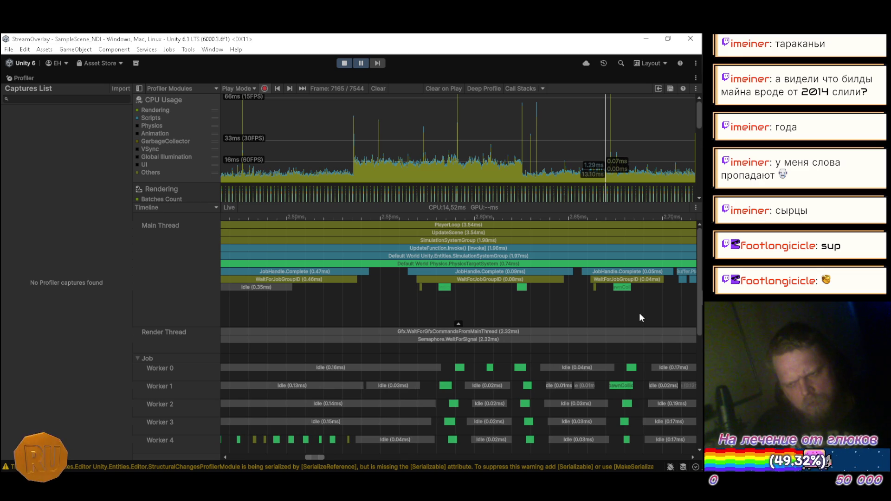
pyautogui.scroll(-3, 639, 312)
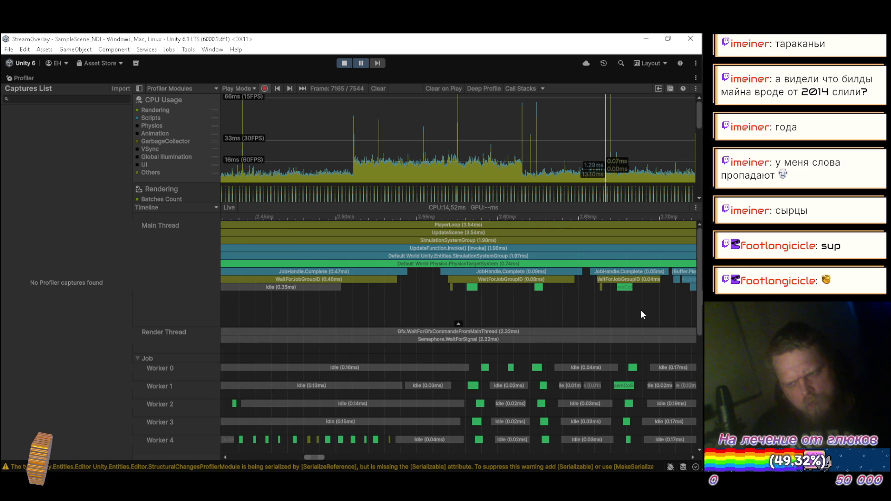
pyautogui.scroll(-3, 641, 312)
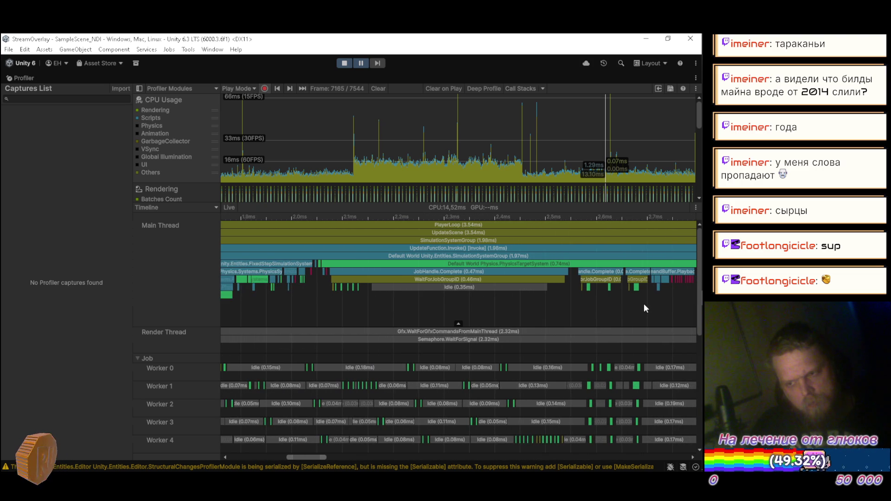
pyautogui.scroll(3, 676, 304)
pyautogui.scroll(-5, 676, 303)
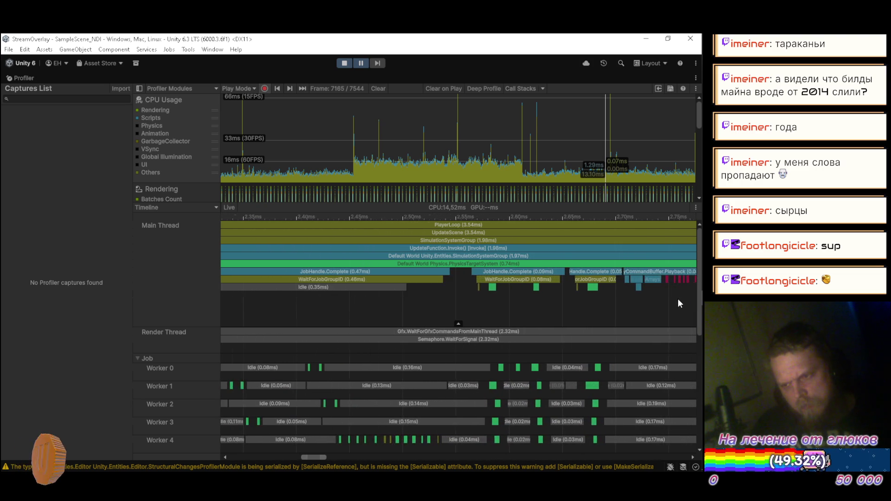
pyautogui.scroll(-4, 632, 313)
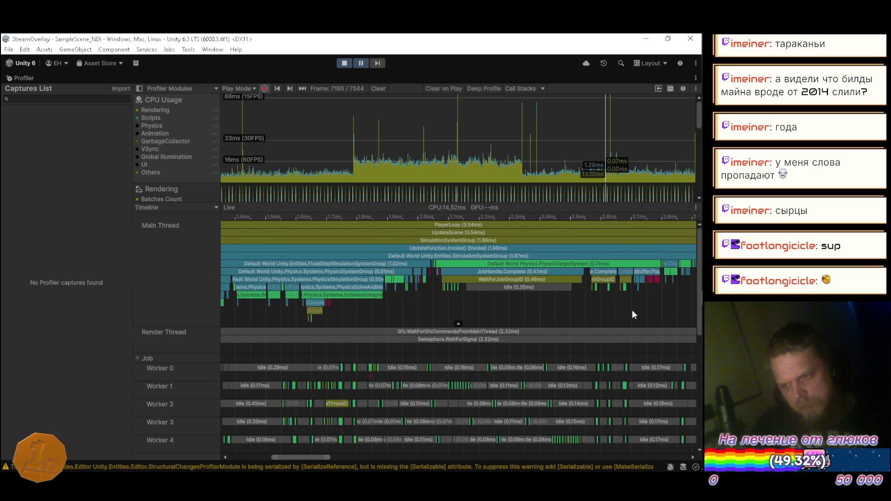
# Step: Select the PhysicsTargetSystem sample and step frames up to 7178, then restore the layout
pyautogui.click(578, 264)
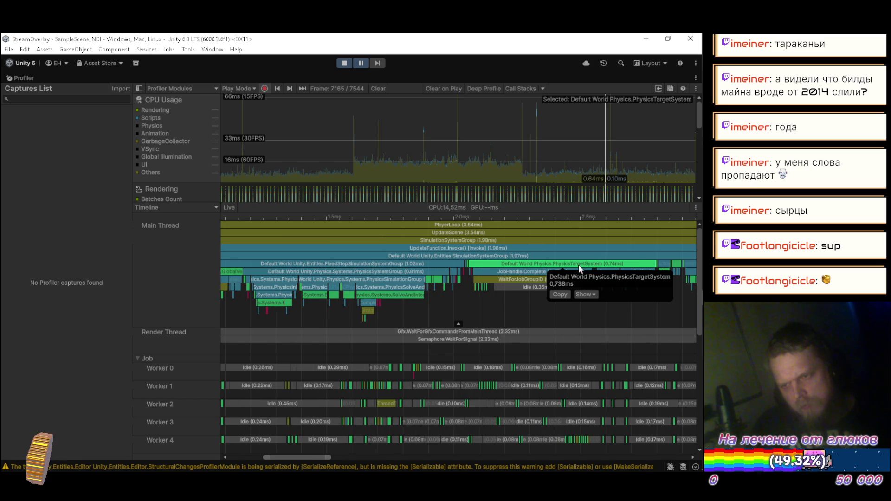
pyautogui.click(289, 88)
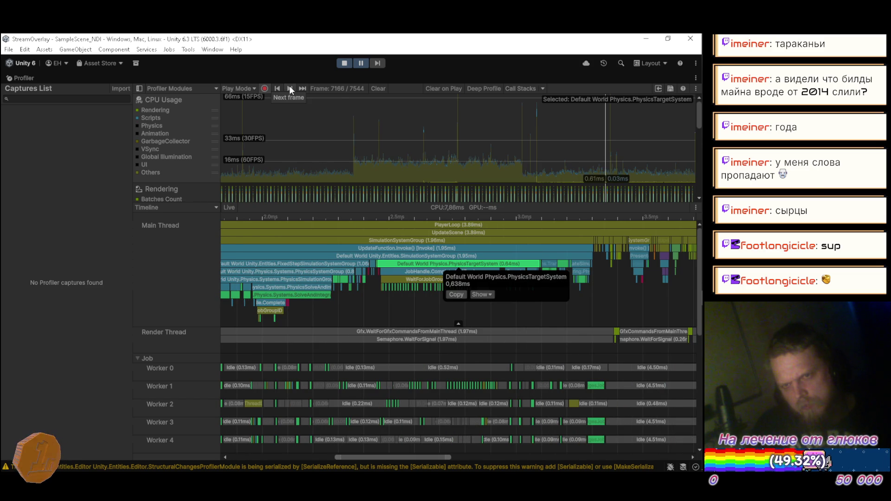
pyautogui.click(289, 88)
pyautogui.click(289, 88)
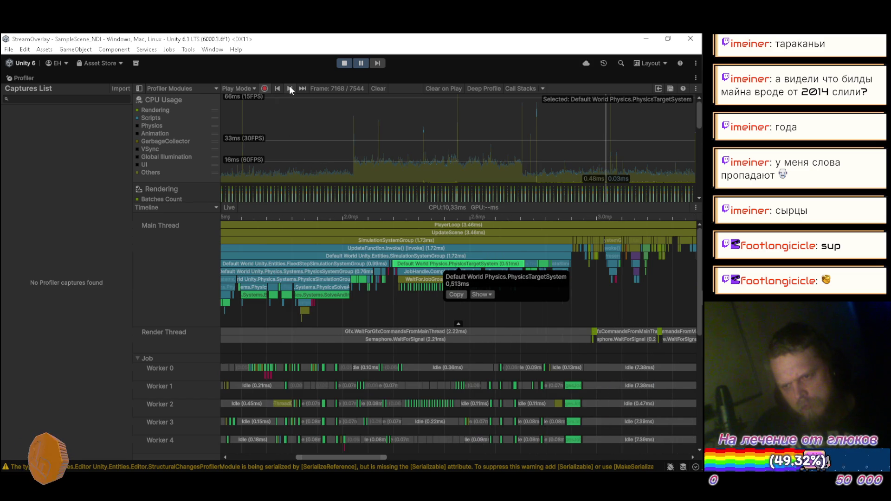
pyautogui.click(289, 88)
pyautogui.click(289, 89)
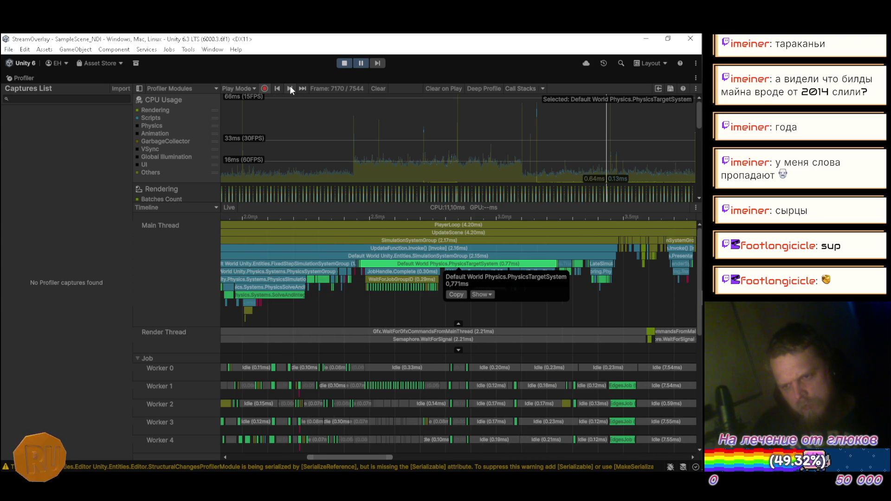
pyautogui.click(289, 89)
pyautogui.click(290, 88)
pyautogui.click(290, 88)
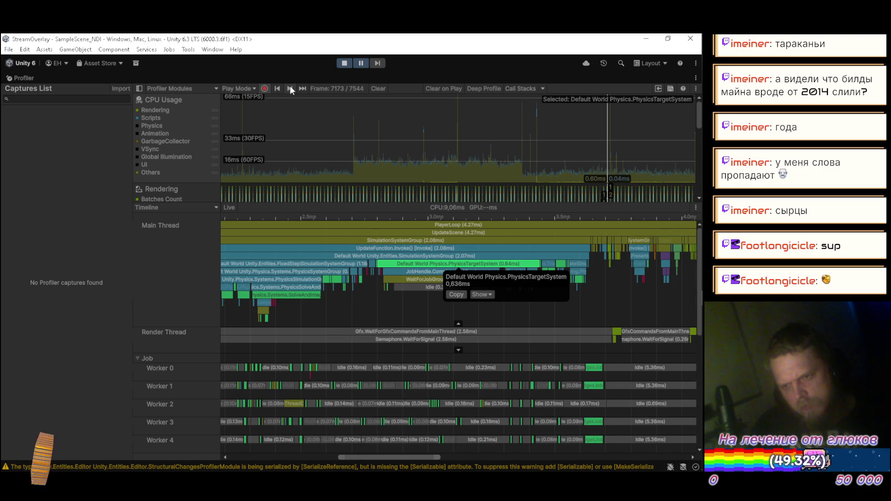
pyautogui.click(289, 88)
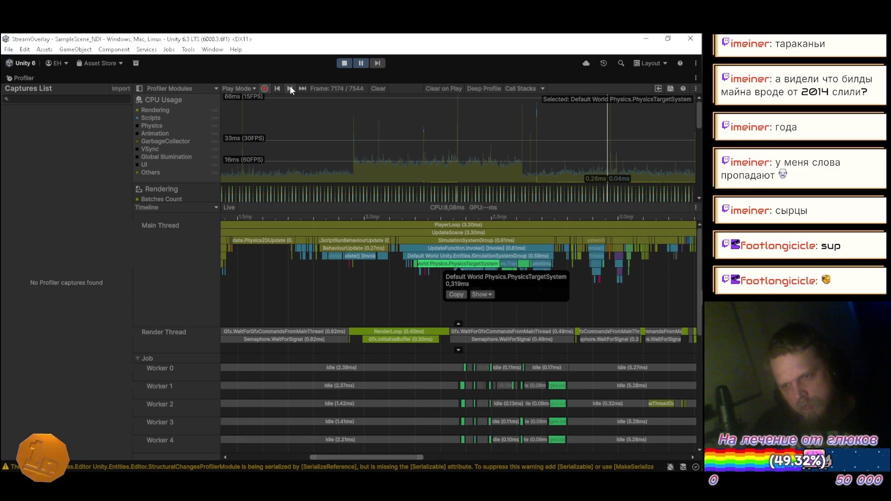
pyautogui.click(289, 88)
pyautogui.click(290, 88)
pyautogui.click(290, 88)
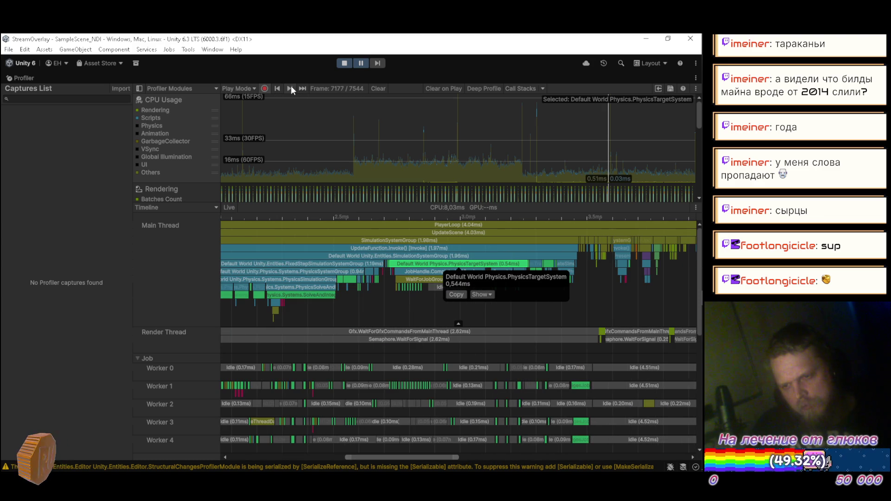
pyautogui.click(290, 88)
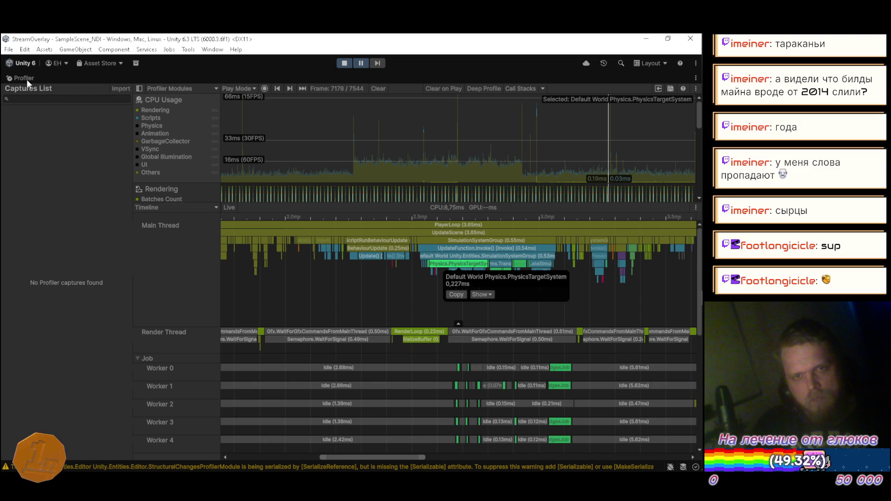
pyautogui.hotkey('shift', 'space')
# Step: Show the Scene view and restart Play mode to rerun the terrain scene
pyautogui.click(175, 78)
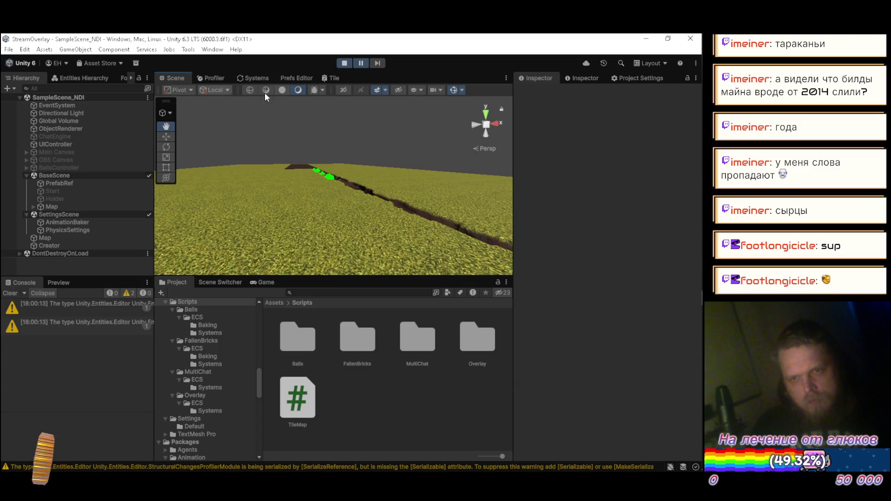
pyautogui.click(361, 64)
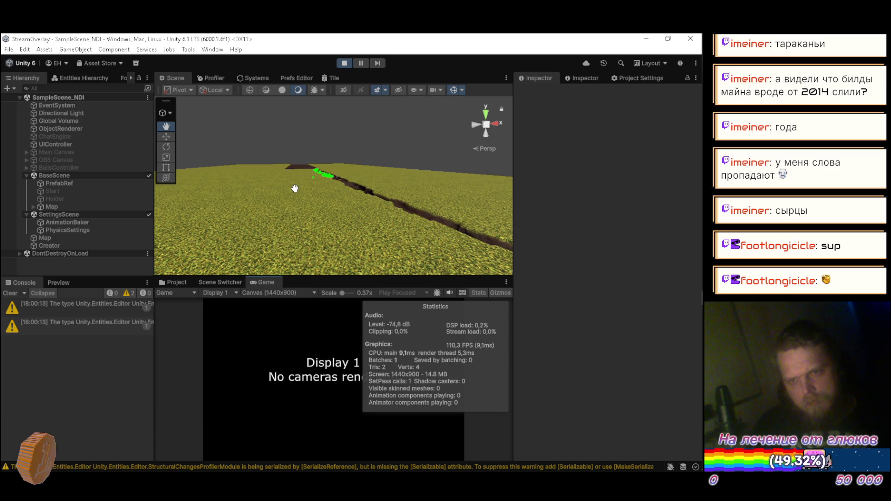
pyautogui.moveTo(295, 188)
pyautogui.mouseDown()
pyautogui.moveTo(572, 207)
pyautogui.moveTo(399, 185)
pyautogui.mouseUp()
pyautogui.click(345, 63)
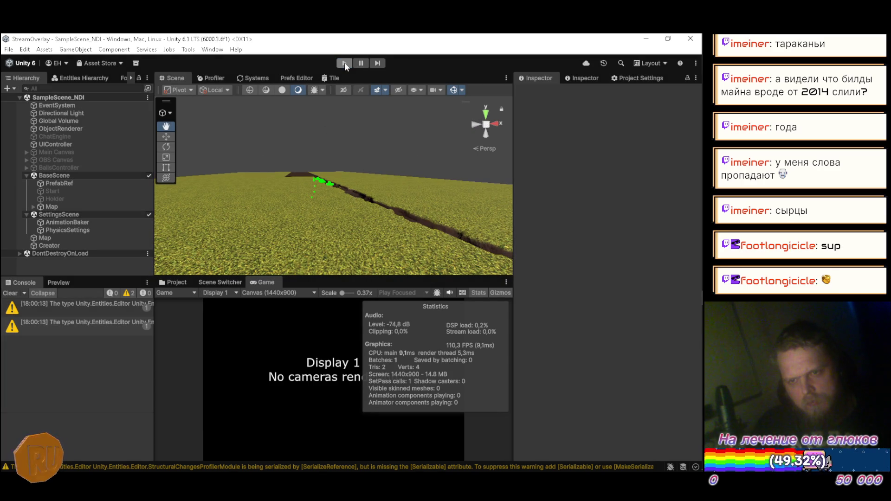
pyautogui.click(344, 62)
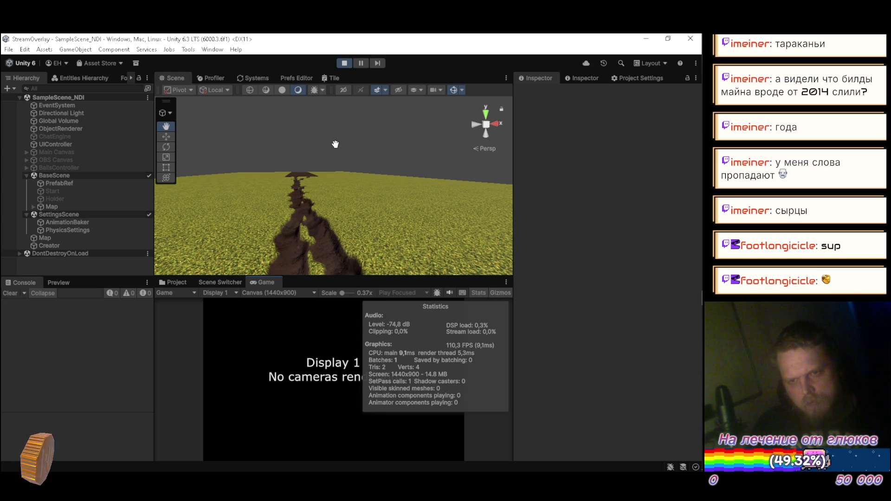
# Step: Pause and fly the Scene camera along the dirt trench past the green sphere colliders, then stop Play mode
pyautogui.press('alt')
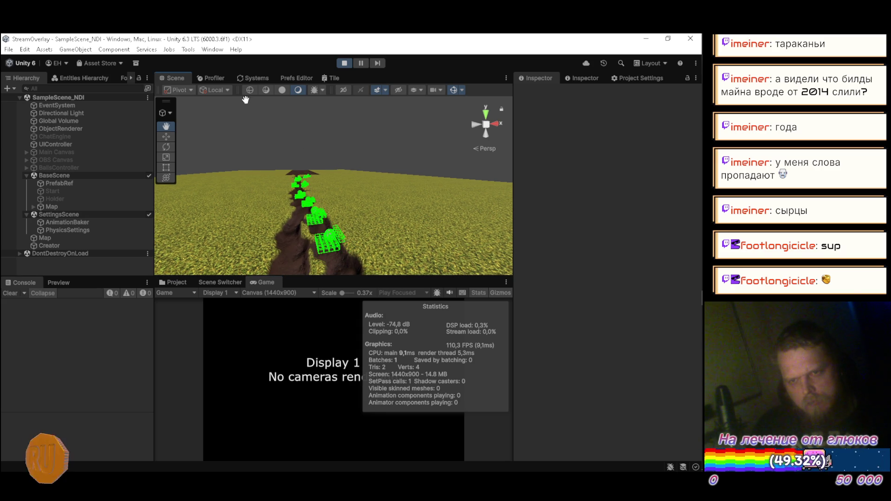
pyautogui.click(226, 78)
pyautogui.click(174, 78)
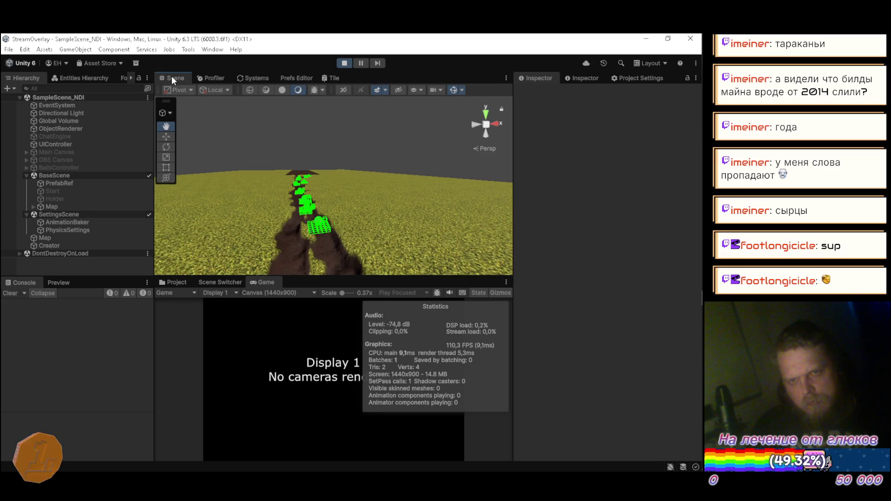
pyautogui.click(360, 64)
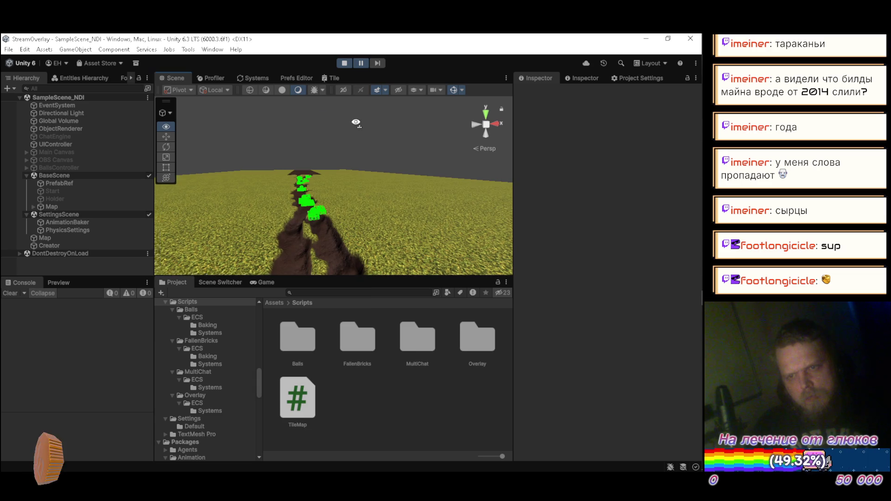
pyautogui.scroll(3, 321, 130)
pyautogui.moveTo(322, 143)
pyautogui.mouseDown()
pyautogui.moveTo(198, 198)
pyautogui.moveTo(201, 223)
pyautogui.moveTo(152, 223)
pyautogui.moveTo(209, 206)
pyautogui.moveTo(235, 219)
pyautogui.moveTo(245, 204)
pyautogui.moveTo(239, 232)
pyautogui.moveTo(260, 141)
pyautogui.moveTo(376, 89)
pyautogui.mouseUp()
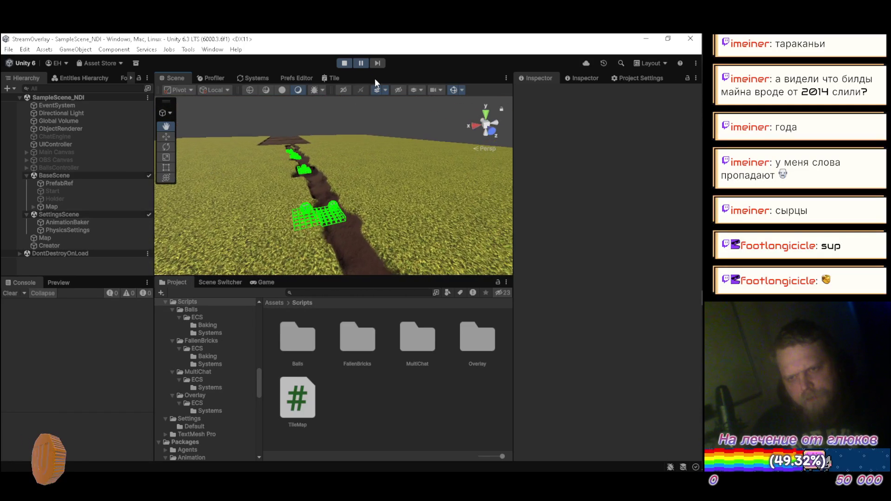
pyautogui.moveTo(277, 146)
pyautogui.mouseDown()
pyautogui.moveTo(398, 248)
pyautogui.moveTo(395, 204)
pyautogui.moveTo(367, 179)
pyautogui.moveTo(229, 180)
pyautogui.moveTo(244, 134)
pyautogui.moveTo(262, 136)
pyautogui.moveTo(278, 121)
pyautogui.mouseUp()
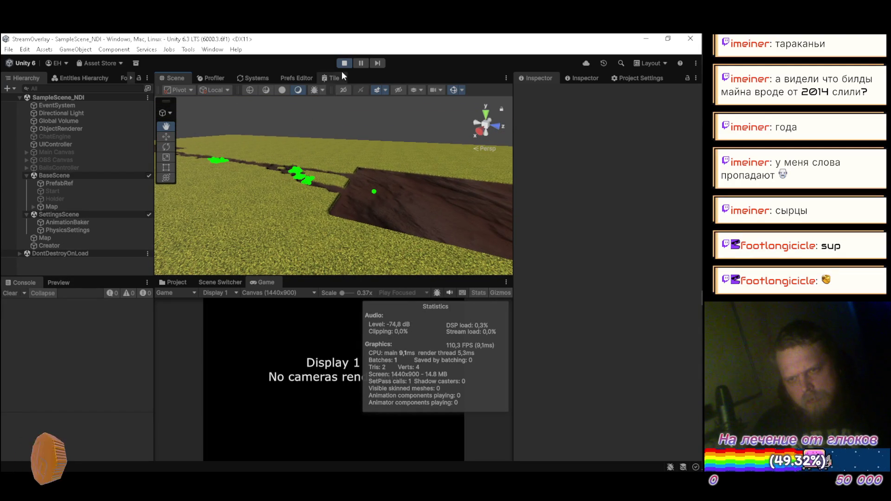
pyautogui.click(344, 62)
pyautogui.hotkey('alt', 'Tab')
pyautogui.hotkey('alt', 'Tab')
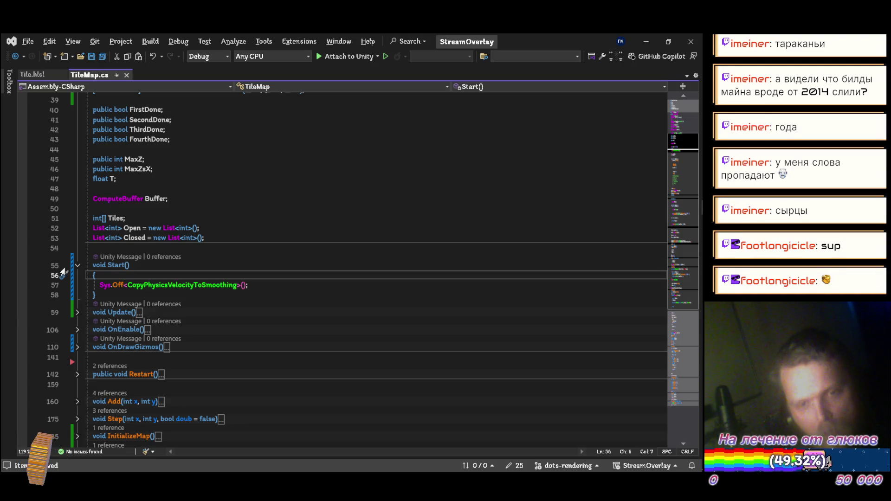
# Step: Review the Start and SpawnSpheres code and begin editing the MapSize.y check on line 221
pyautogui.click(78, 266)
pyautogui.scroll(-3, 221, 236)
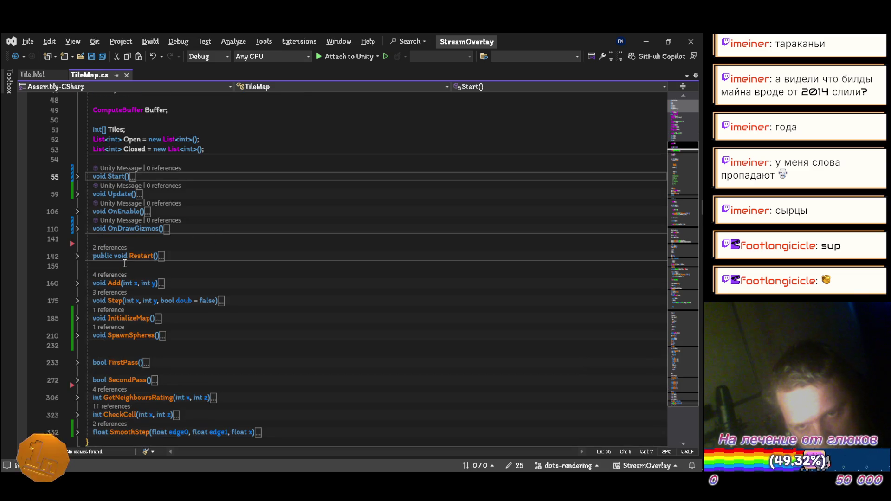
pyautogui.scroll(-3, 125, 259)
pyautogui.click(77, 247)
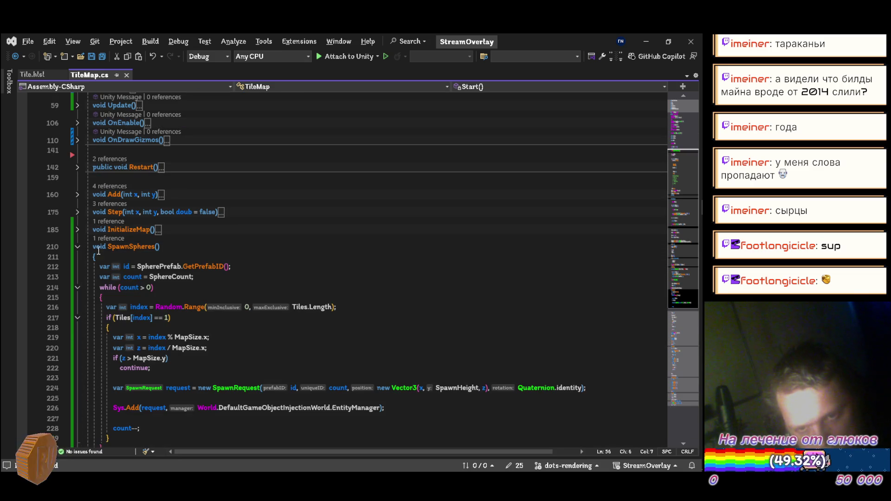
pyautogui.scroll(-3, 302, 245)
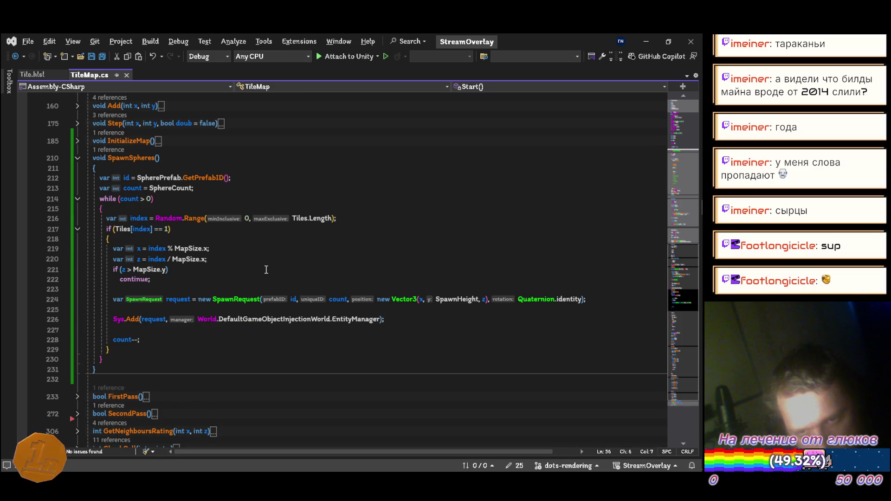
pyautogui.click(197, 271)
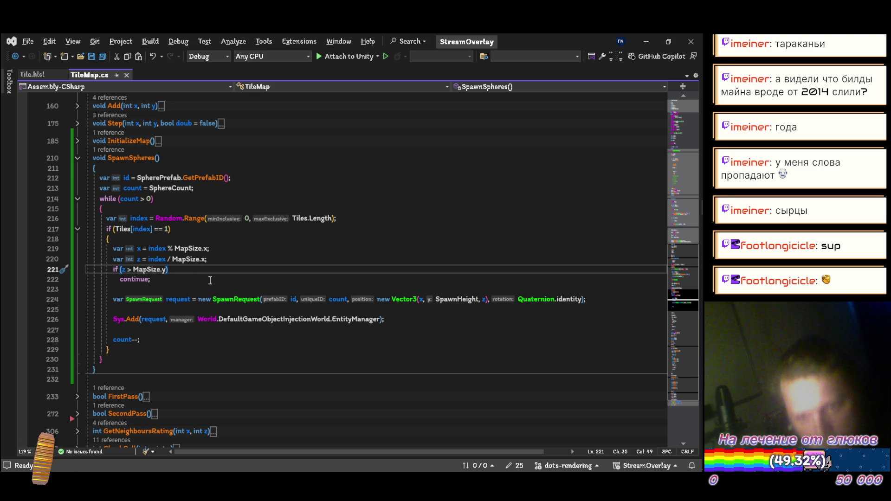
pyautogui.write('/ 2f')
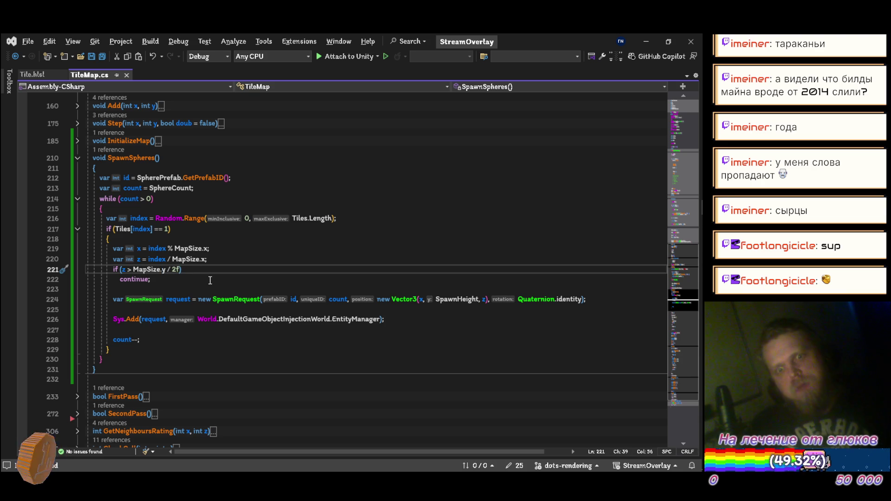
pyautogui.hotkey('alt', 'Tab')
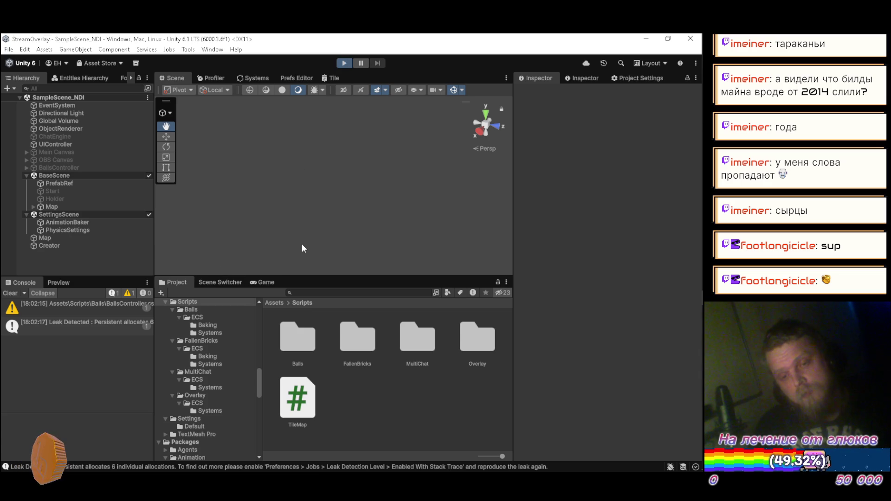
# Step: Orbit around the terrain crack and fly along the dirt trench to the magenta sphere
pyautogui.moveTo(263, 191)
pyautogui.mouseDown()
pyautogui.moveTo(202, 185)
pyautogui.moveTo(213, 175)
pyautogui.moveTo(260, 183)
pyautogui.moveTo(325, 218)
pyautogui.moveTo(339, 241)
pyautogui.moveTo(380, 247)
pyautogui.mouseUp()
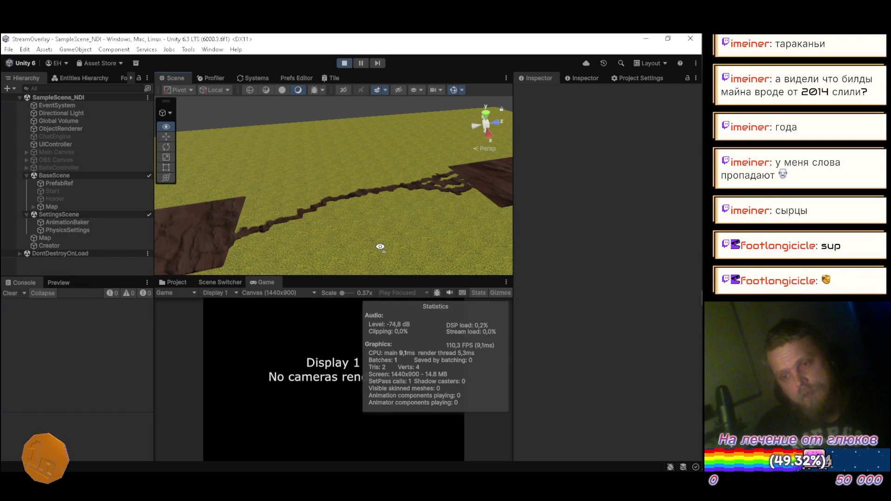
pyautogui.moveTo(380, 247)
pyautogui.mouseDown()
pyautogui.moveTo(372, 223)
pyautogui.moveTo(348, 231)
pyautogui.moveTo(303, 214)
pyautogui.moveTo(397, 129)
pyautogui.mouseUp()
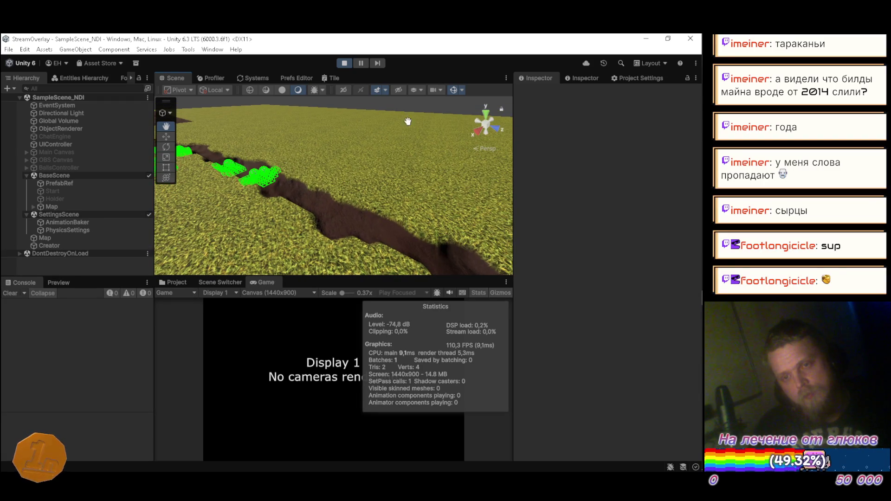
pyautogui.moveTo(302, 139)
pyautogui.mouseDown()
pyautogui.moveTo(274, 151)
pyautogui.moveTo(262, 194)
pyautogui.moveTo(553, 225)
pyautogui.moveTo(471, 246)
pyautogui.moveTo(224, 173)
pyautogui.moveTo(254, 185)
pyautogui.moveTo(248, 205)
pyautogui.moveTo(344, 215)
pyautogui.moveTo(347, 174)
pyautogui.moveTo(293, 160)
pyautogui.mouseUp()
pyautogui.scroll(1, 248, 204)
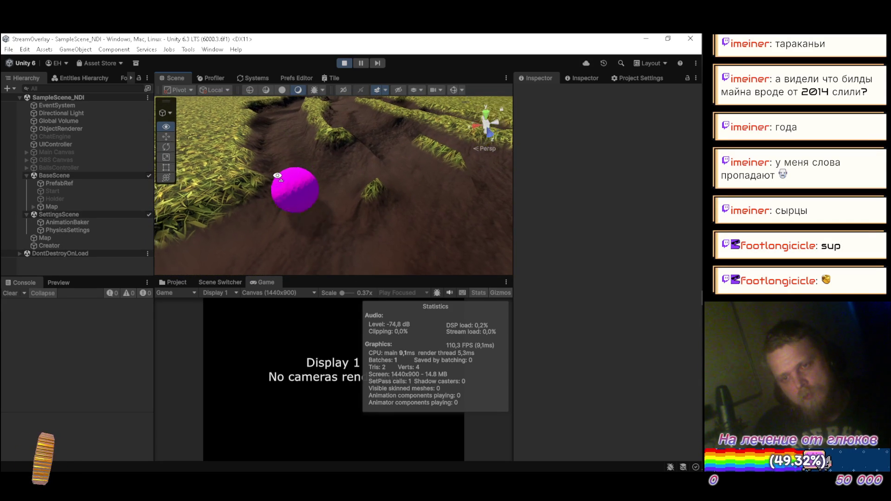
pyautogui.moveTo(275, 122)
pyautogui.mouseDown()
pyautogui.moveTo(275, 144)
pyautogui.moveTo(264, 149)
pyautogui.mouseUp()
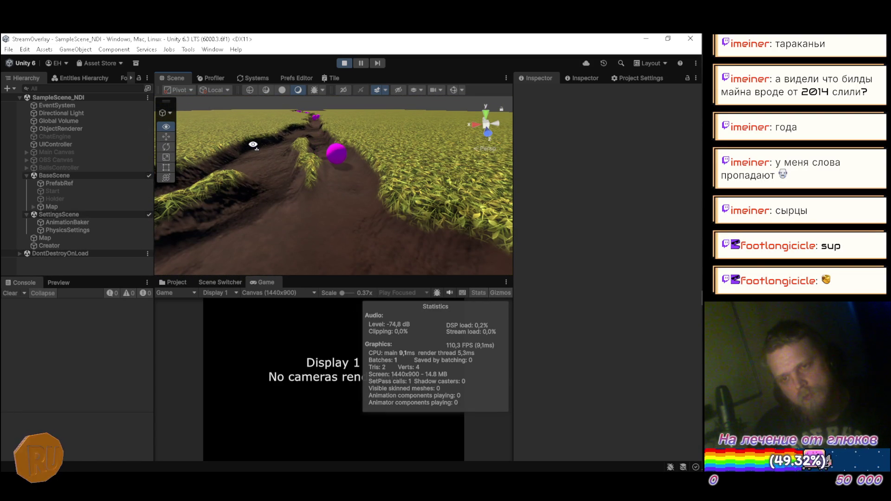
pyautogui.moveTo(287, 174)
pyautogui.mouseDown()
pyautogui.moveTo(334, 183)
pyautogui.moveTo(317, 163)
pyautogui.moveTo(292, 179)
pyautogui.moveTo(308, 167)
pyautogui.moveTo(278, 135)
pyautogui.moveTo(250, 131)
pyautogui.moveTo(247, 167)
pyautogui.moveTo(310, 167)
pyautogui.moveTo(334, 183)
pyautogui.moveTo(441, 193)
pyautogui.moveTo(407, 184)
pyautogui.moveTo(602, 180)
pyautogui.moveTo(19, 187)
pyautogui.moveTo(299, 195)
pyautogui.moveTo(268, 218)
pyautogui.moveTo(273, 205)
pyautogui.moveTo(288, 209)
pyautogui.moveTo(302, 176)
pyautogui.moveTo(287, 294)
pyautogui.moveTo(385, 184)
pyautogui.moveTo(358, 182)
pyautogui.mouseUp()
# Step: Enable Gizmos and check Debug Cells on the Map's Tile Map (Script) component
pyautogui.click(454, 90)
pyautogui.click(55, 237)
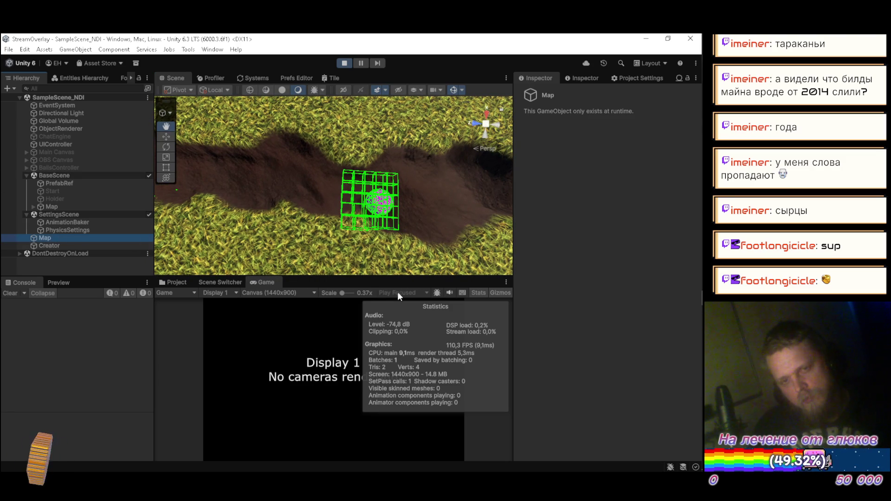
pyautogui.click(587, 80)
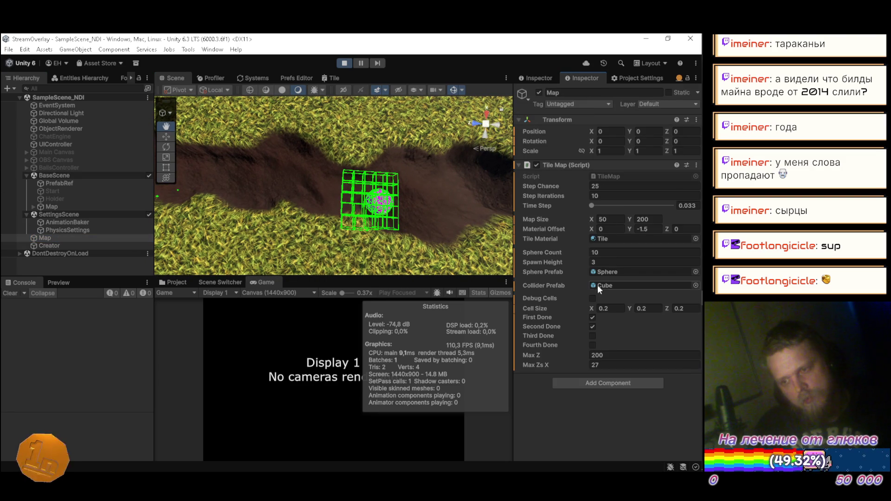
pyautogui.click(592, 298)
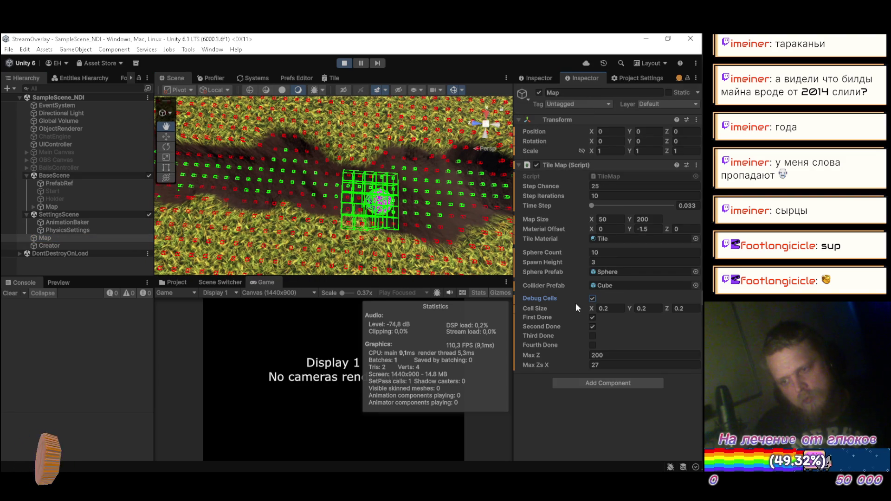
# Step: Switch the scene to a top-down Iso view over the trench and maximize the Scene view
pyautogui.click(118, 268)
pyautogui.moveTo(271, 238)
pyautogui.mouseDown()
pyautogui.moveTo(298, 232)
pyautogui.moveTo(283, 251)
pyautogui.moveTo(297, 241)
pyautogui.mouseUp()
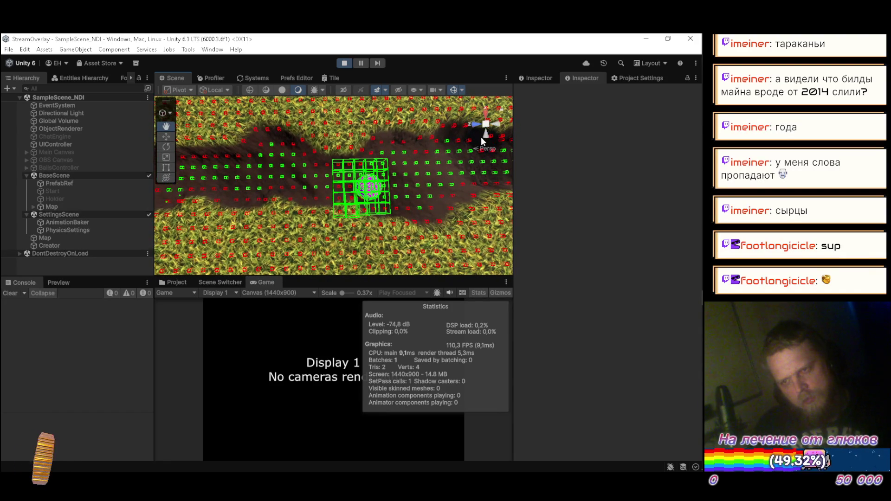
pyautogui.click(485, 148)
pyautogui.moveTo(307, 210); pyautogui.dragTo(304, 210)
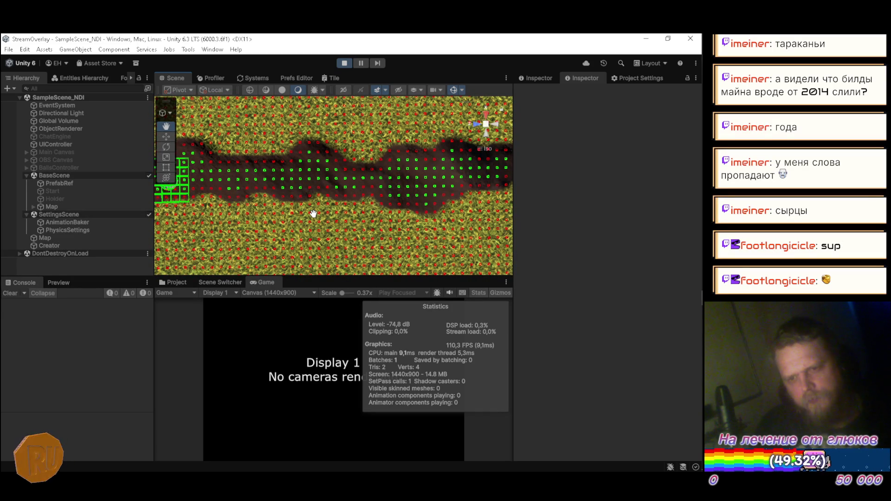
pyautogui.moveTo(314, 214)
pyautogui.mouseDown()
pyautogui.moveTo(413, 213)
pyautogui.moveTo(328, 133)
pyautogui.moveTo(412, 204)
pyautogui.moveTo(284, 168)
pyautogui.moveTo(265, 197)
pyautogui.moveTo(285, 255)
pyautogui.moveTo(352, 218)
pyautogui.moveTo(377, 195)
pyautogui.moveTo(363, 186)
pyautogui.mouseUp()
pyautogui.moveTo(432, 145)
pyautogui.mouseDown()
pyautogui.moveTo(404, 222)
pyautogui.moveTo(304, 232)
pyautogui.moveTo(188, 185)
pyautogui.mouseUp()
pyautogui.moveTo(281, 167)
pyautogui.mouseDown()
pyautogui.moveTo(308, 219)
pyautogui.moveTo(402, 280)
pyautogui.moveTo(263, 177)
pyautogui.moveTo(321, 178)
pyautogui.mouseUp()
pyautogui.moveTo(266, 164)
pyautogui.mouseDown()
pyautogui.moveTo(288, 181)
pyautogui.moveTo(313, 159)
pyautogui.moveTo(313, 190)
pyautogui.moveTo(324, 187)
pyautogui.mouseUp()
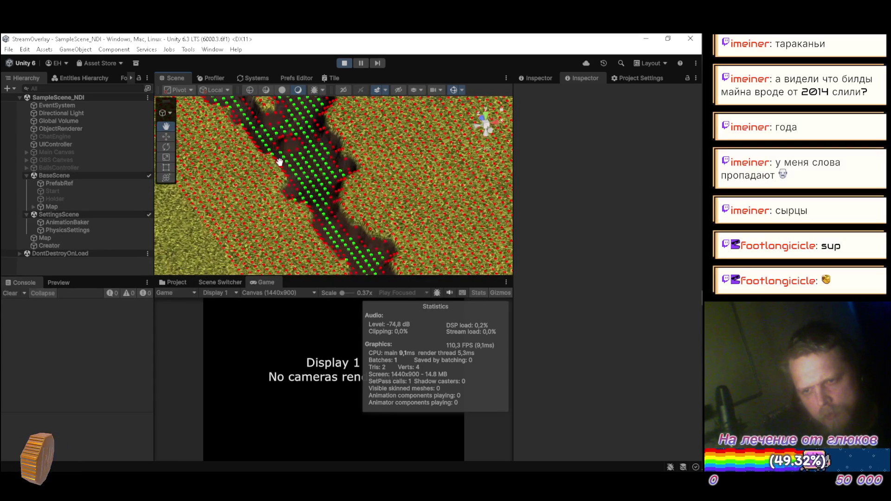
pyautogui.doubleClick(169, 80)
pyautogui.moveTo(222, 186)
pyautogui.mouseDown()
pyautogui.moveTo(324, 305)
pyautogui.moveTo(328, 282)
pyautogui.moveTo(257, 283)
pyautogui.moveTo(300, 284)
pyautogui.moveTo(304, 255)
pyautogui.moveTo(345, 284)
pyautogui.moveTo(257, 175)
pyautogui.moveTo(368, 277)
pyautogui.moveTo(369, 225)
pyautogui.moveTo(338, 237)
pyautogui.moveTo(425, 270)
pyautogui.moveTo(333, 245)
pyautogui.moveTo(349, 235)
pyautogui.moveTo(487, 317)
pyautogui.moveTo(298, 235)
pyautogui.moveTo(233, 237)
pyautogui.moveTo(183, 255)
pyautogui.moveTo(327, 389)
pyautogui.moveTo(169, 314)
pyautogui.moveTo(327, 377)
pyautogui.moveTo(436, 366)
pyautogui.moveTo(227, 354)
pyautogui.moveTo(404, 412)
pyautogui.moveTo(298, 378)
pyautogui.moveTo(327, 342)
pyautogui.mouseUp()
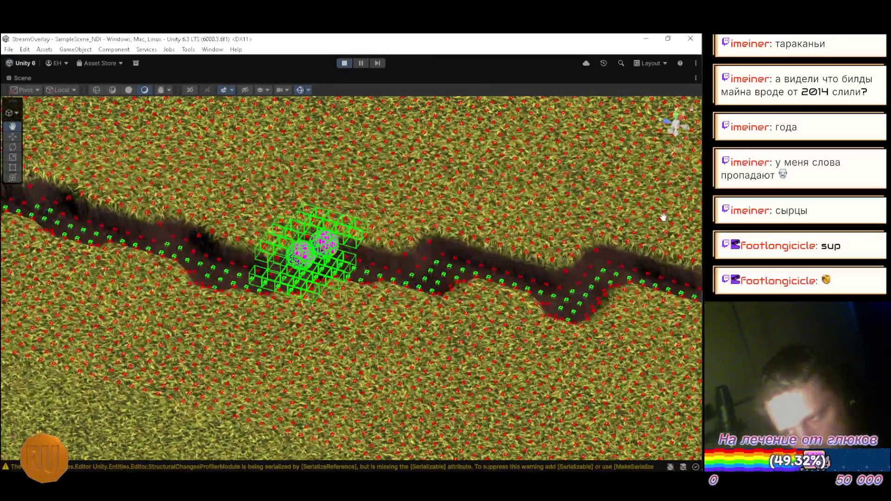
# Step: Return the scene to Perspective and fly the camera into the trench
pyautogui.click(673, 151)
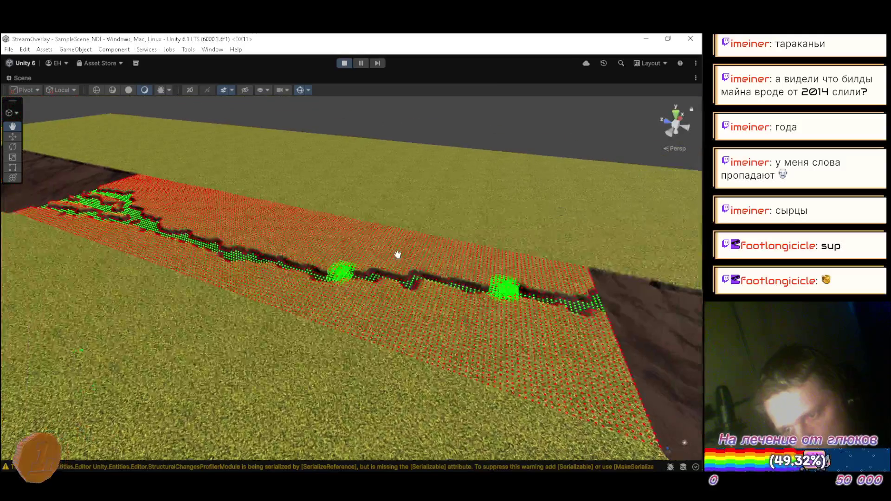
pyautogui.moveTo(254, 243)
pyautogui.mouseDown()
pyautogui.moveTo(267, 237)
pyautogui.moveTo(252, 205)
pyautogui.moveTo(334, 238)
pyautogui.moveTo(407, 239)
pyautogui.moveTo(452, 207)
pyautogui.moveTo(204, 204)
pyautogui.moveTo(154, 181)
pyautogui.moveTo(381, 226)
pyautogui.moveTo(452, 222)
pyautogui.mouseUp()
pyautogui.press('w')
pyautogui.scroll(-2, 252, 205)
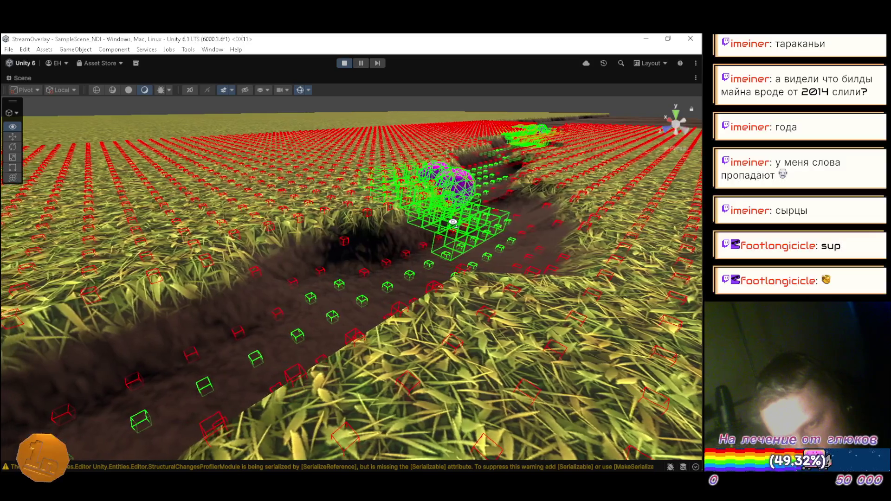
pyautogui.moveTo(453, 222)
pyautogui.mouseDown()
pyautogui.moveTo(308, 270)
pyautogui.moveTo(294, 262)
pyautogui.moveTo(282, 228)
pyautogui.moveTo(159, 250)
pyautogui.moveTo(140, 241)
pyautogui.mouseUp()
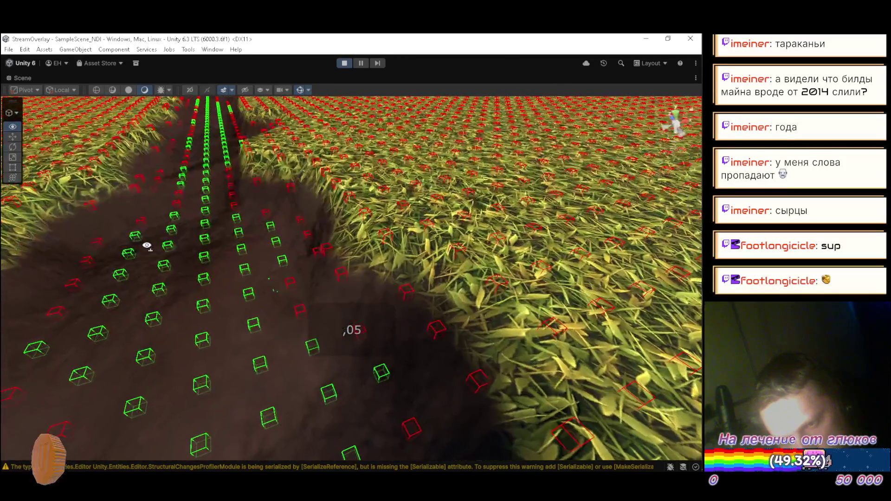
pyautogui.moveTo(147, 246); pyautogui.dragTo(160, 202)
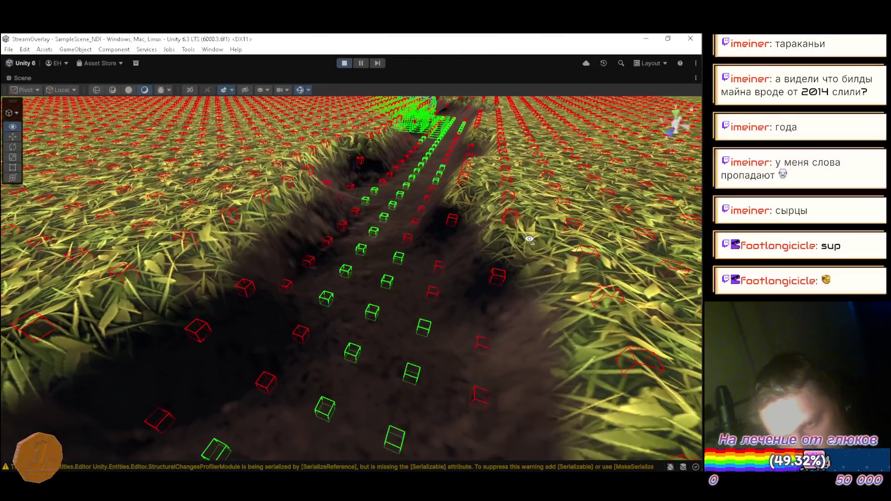
pyautogui.moveTo(529, 239); pyautogui.dragTo(535, 237)
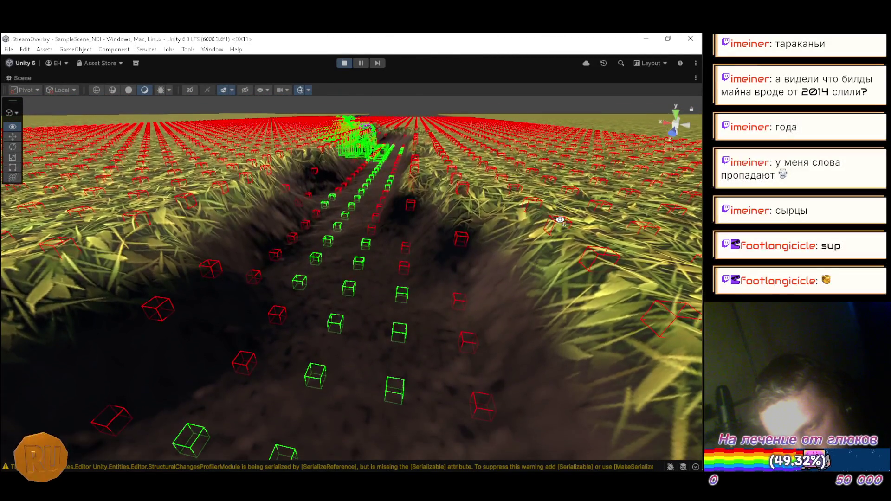
# Step: Lower the camera to the trench floor, back along it, then restore the full editor layout
pyautogui.press('e')
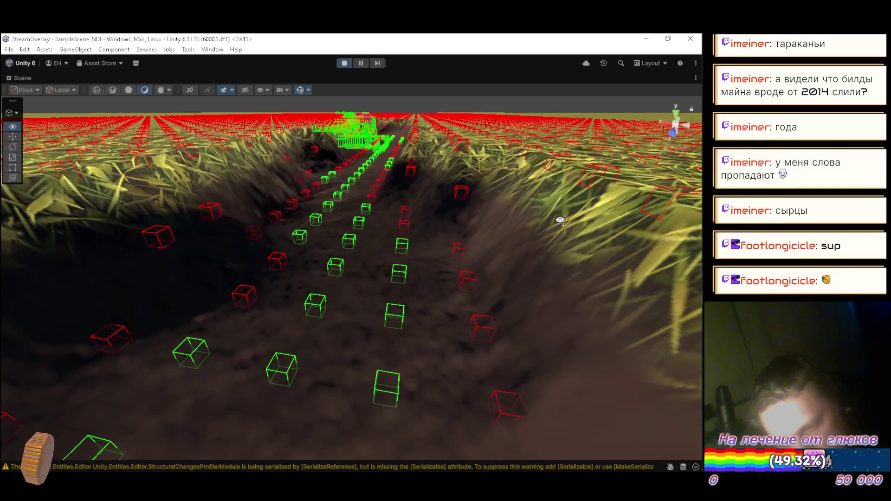
pyautogui.press('q')
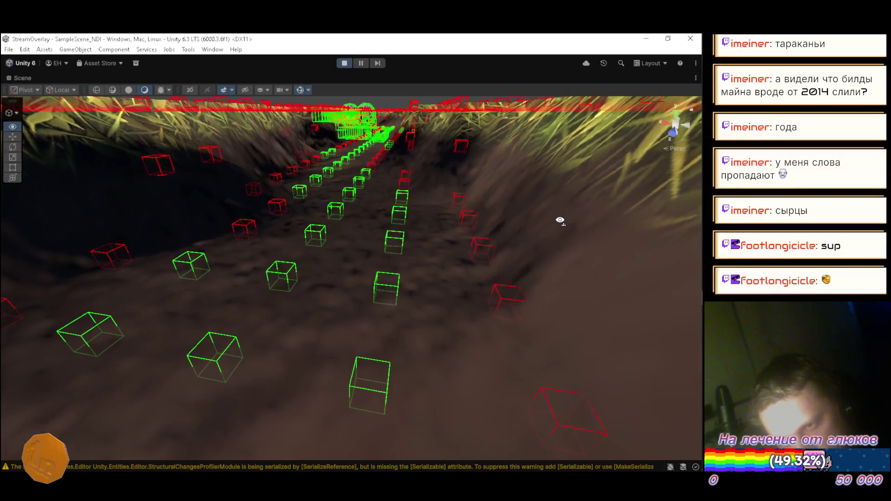
pyautogui.press('q')
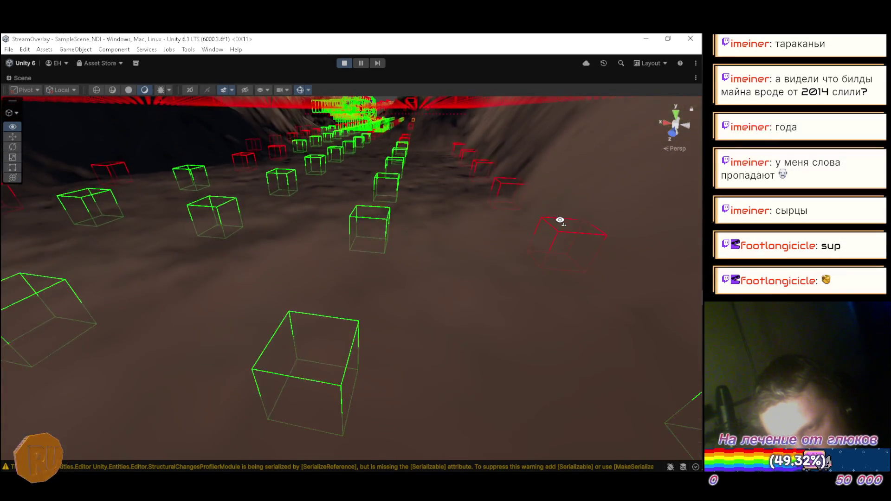
pyautogui.press('s')
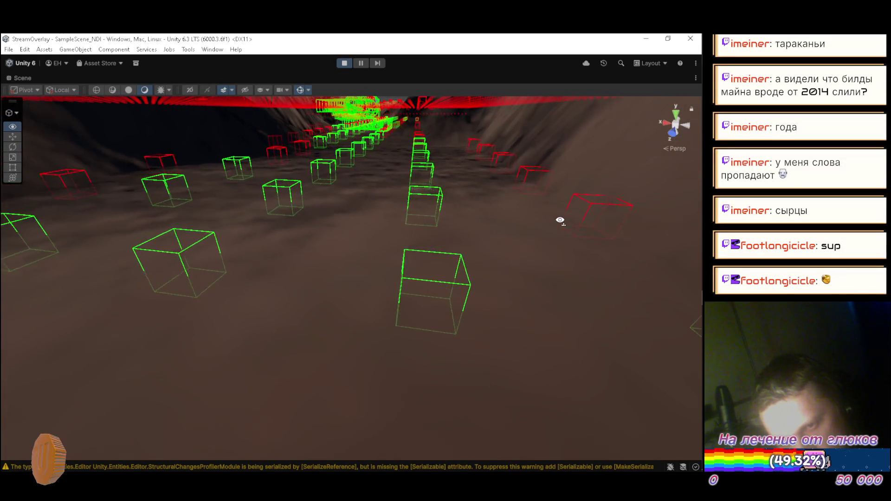
pyautogui.press('s')
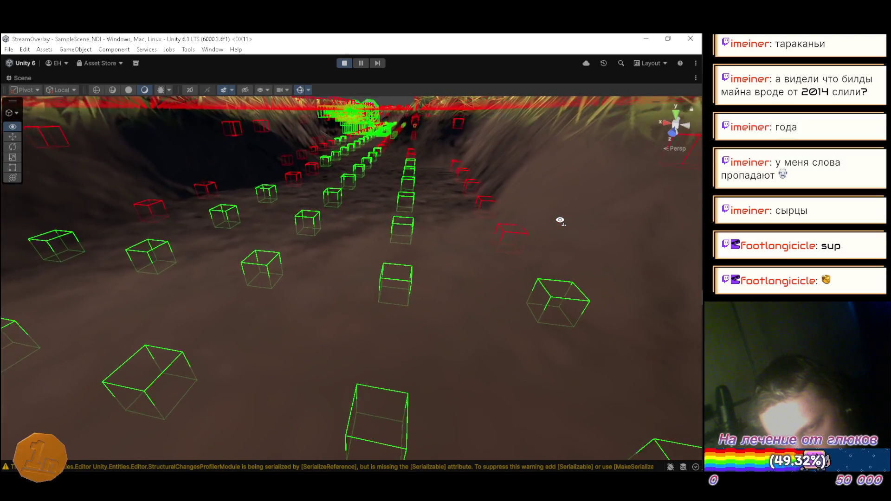
pyautogui.press('s')
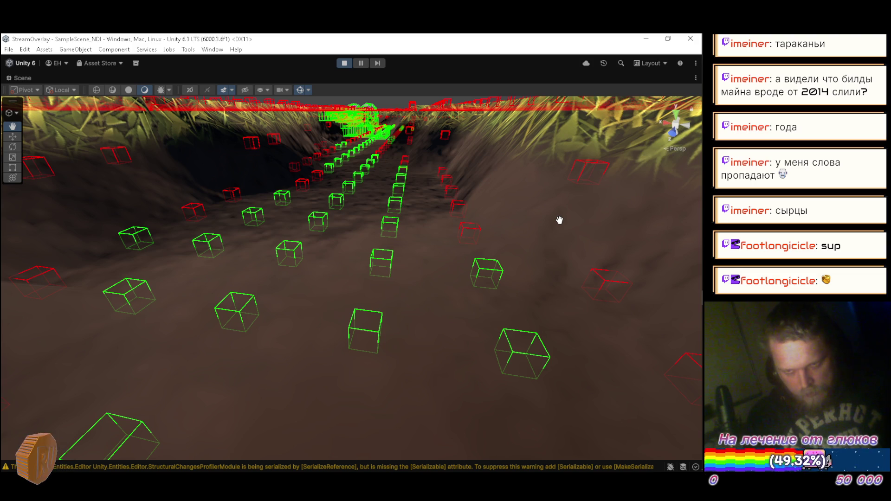
pyautogui.moveTo(465, 217)
pyautogui.mouseDown()
pyautogui.moveTo(470, 194)
pyautogui.moveTo(478, 209)
pyautogui.mouseUp()
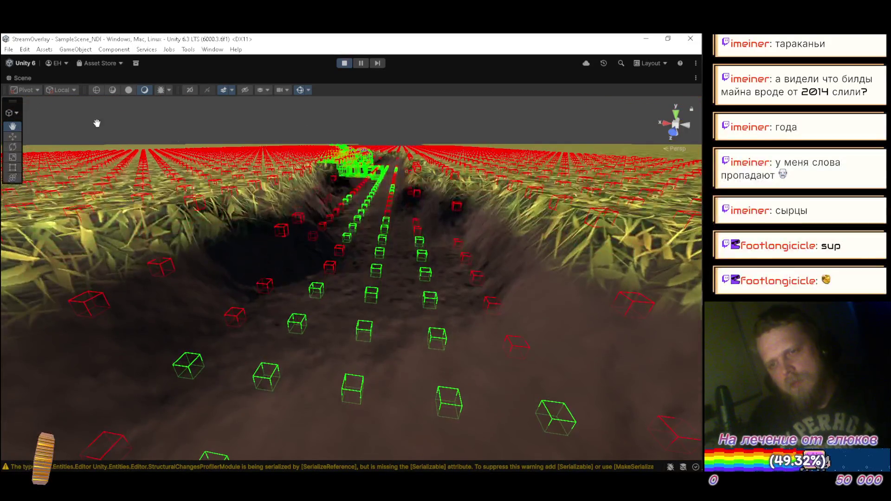
pyautogui.hotkey('shift', 'space')
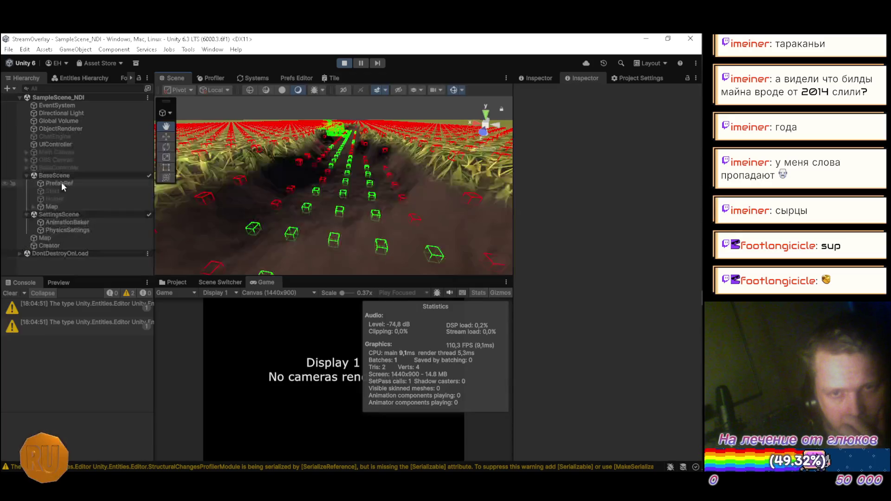
# Step: Inspect PhysicsSettings in the Inspector, then maximize the Scene view looking down the dirt path
pyautogui.click(67, 230)
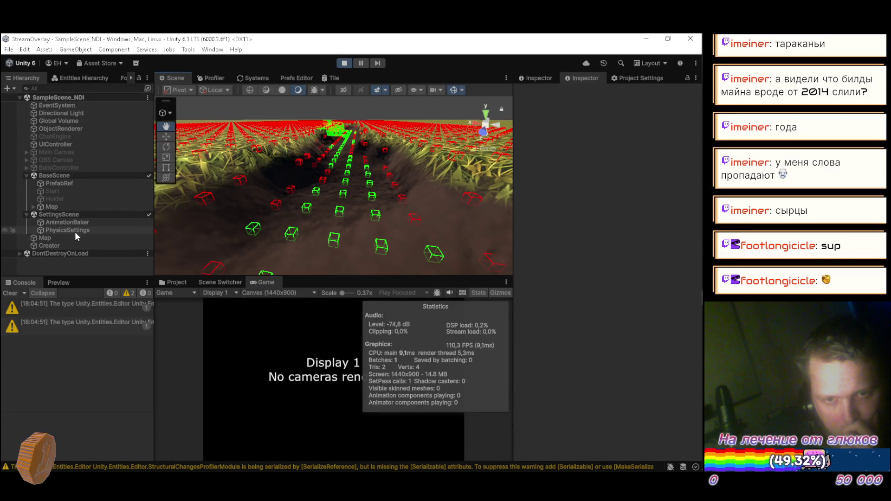
pyautogui.click(539, 78)
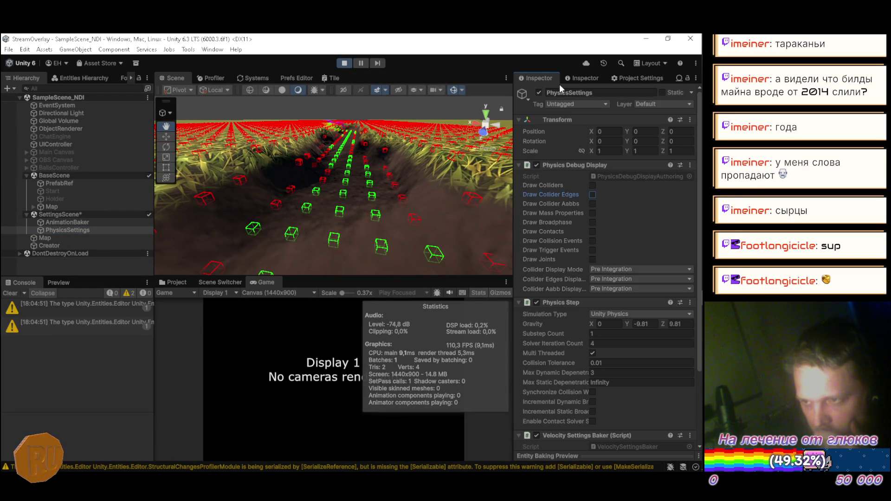
pyautogui.doubleClick(180, 79)
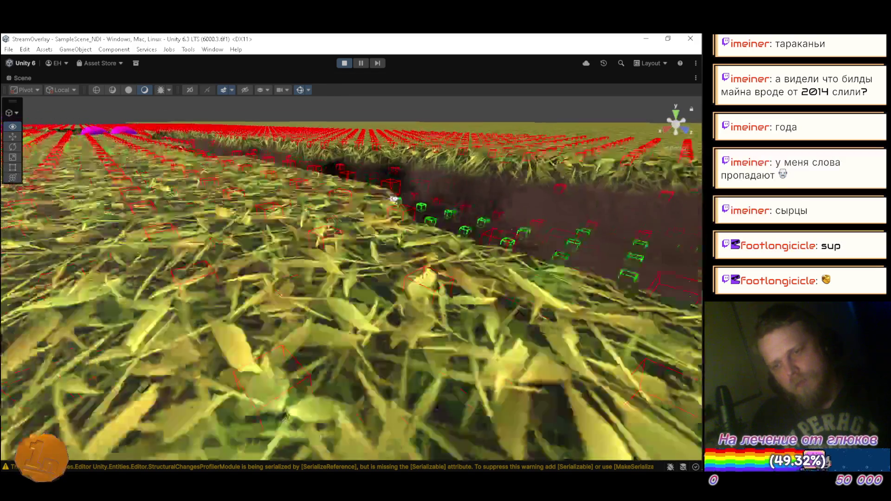
pyautogui.moveTo(393, 199)
pyautogui.mouseDown()
pyautogui.moveTo(280, 207)
pyautogui.moveTo(262, 258)
pyautogui.moveTo(111, 219)
pyautogui.moveTo(131, 234)
pyautogui.moveTo(22, 227)
pyautogui.moveTo(26, 212)
pyautogui.mouseUp()
pyautogui.scroll(-2, 111, 219)
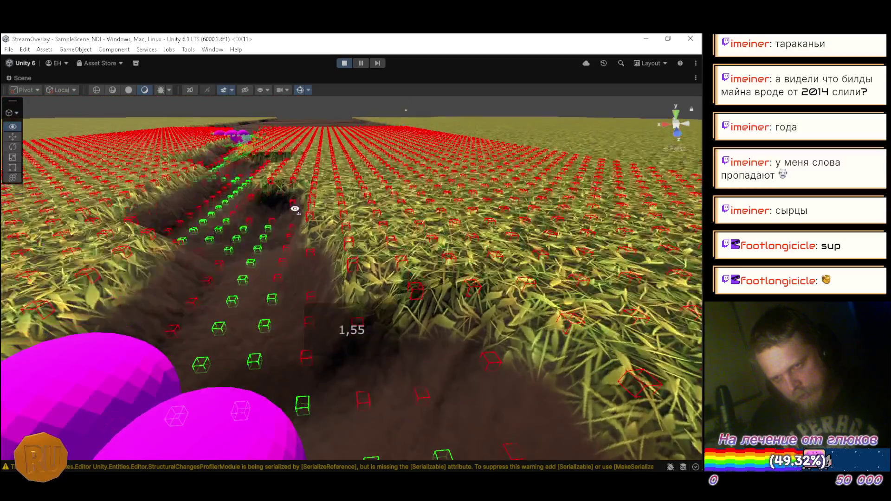
pyautogui.press('s')
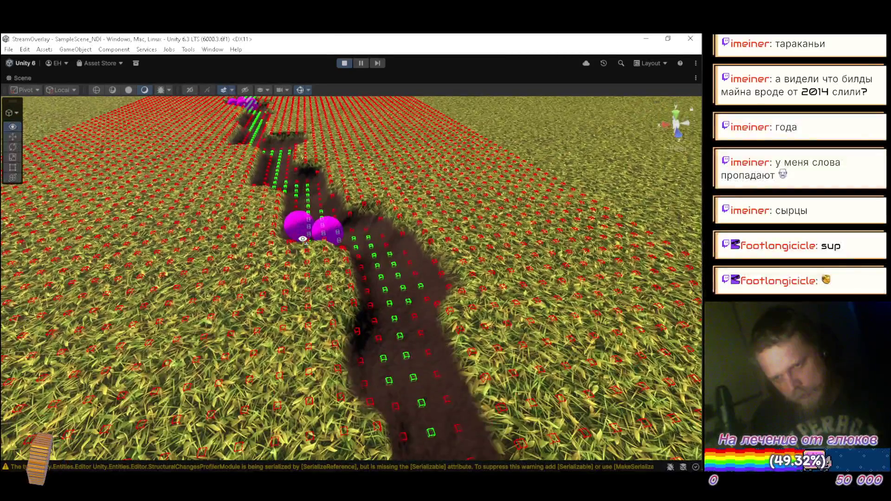
pyautogui.press('w')
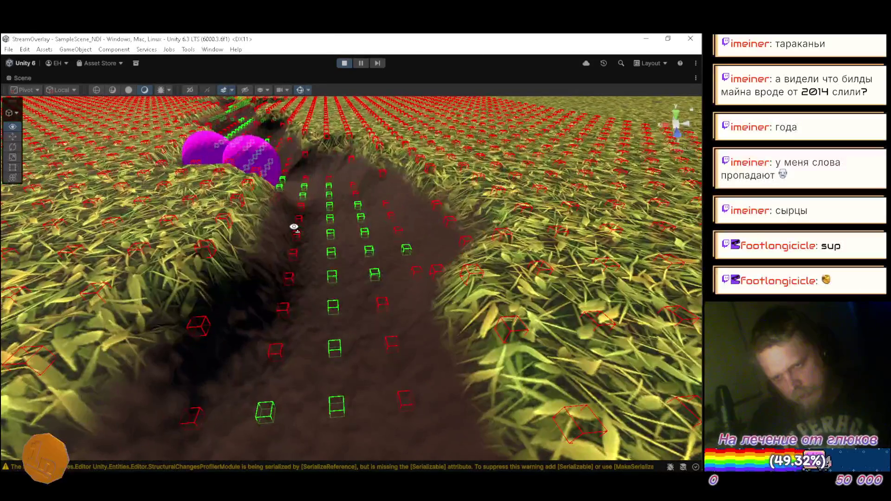
pyautogui.press('s')
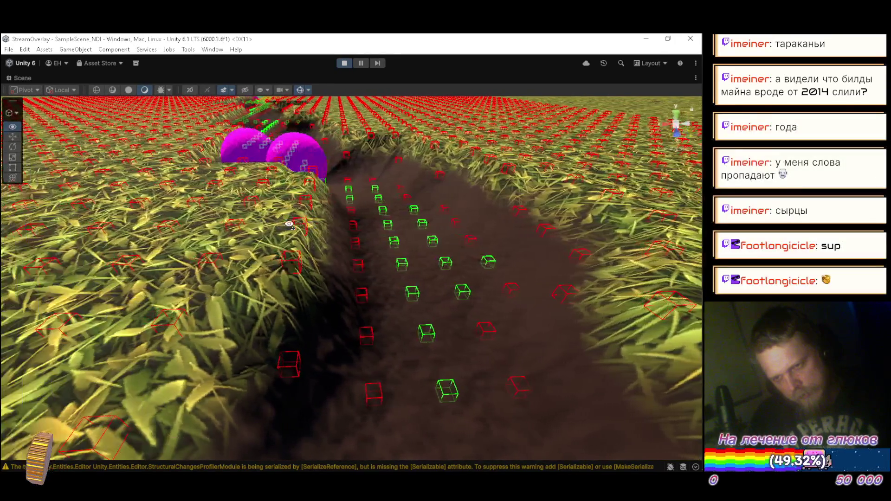
pyautogui.press('d')
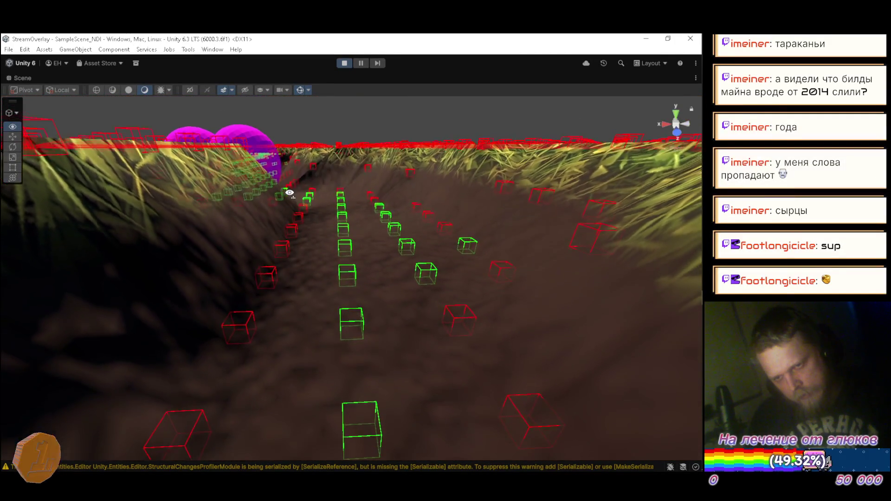
pyautogui.press('a')
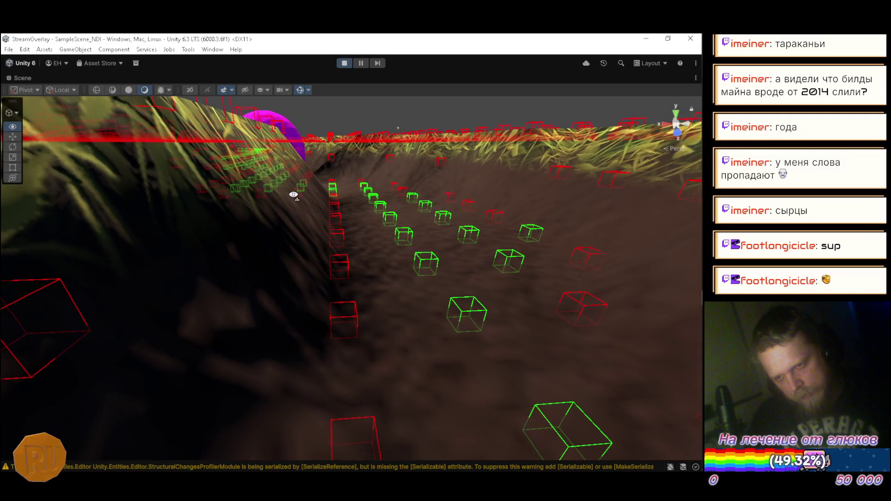
pyautogui.press('d')
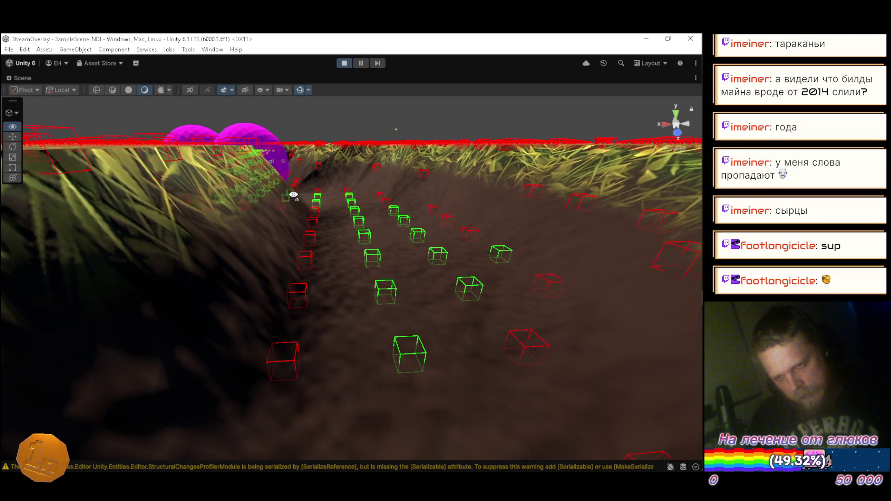
pyautogui.moveTo(294, 195)
pyautogui.mouseDown()
pyautogui.moveTo(294, 207)
pyautogui.moveTo(308, 205)
pyautogui.moveTo(297, 201)
pyautogui.moveTo(324, 277)
pyautogui.mouseUp()
pyautogui.press('s')
pyautogui.scroll(2, 304, 200)
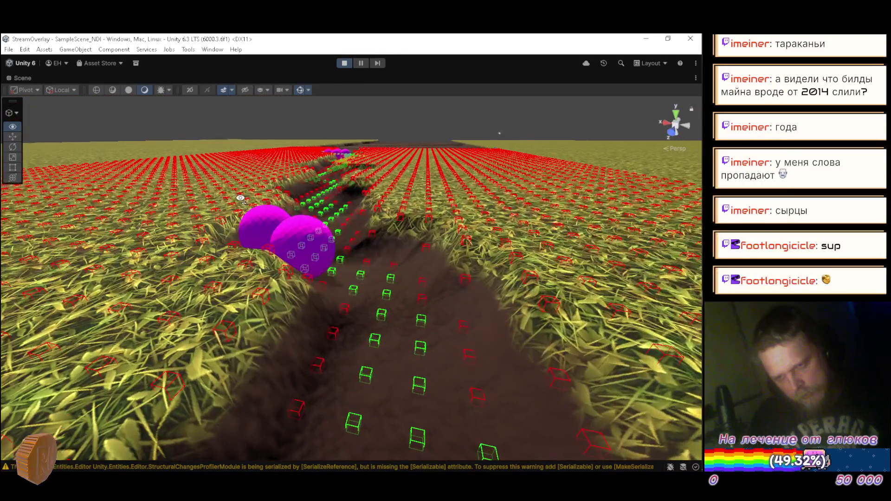
pyautogui.press('w')
pyautogui.moveTo(240, 198)
pyautogui.mouseDown()
pyautogui.moveTo(245, 213)
pyautogui.moveTo(219, 253)
pyautogui.moveTo(264, 300)
pyautogui.moveTo(288, 309)
pyautogui.moveTo(289, 367)
pyautogui.mouseUp()
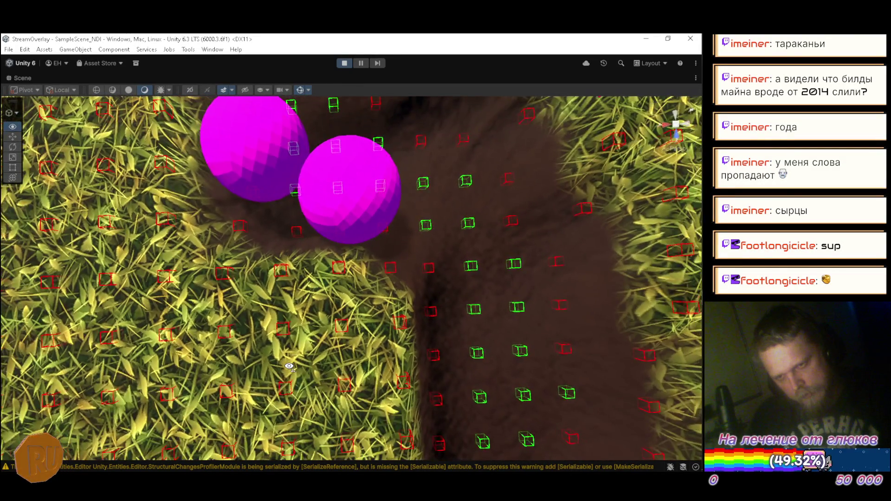
pyautogui.press('s')
pyautogui.press('w')
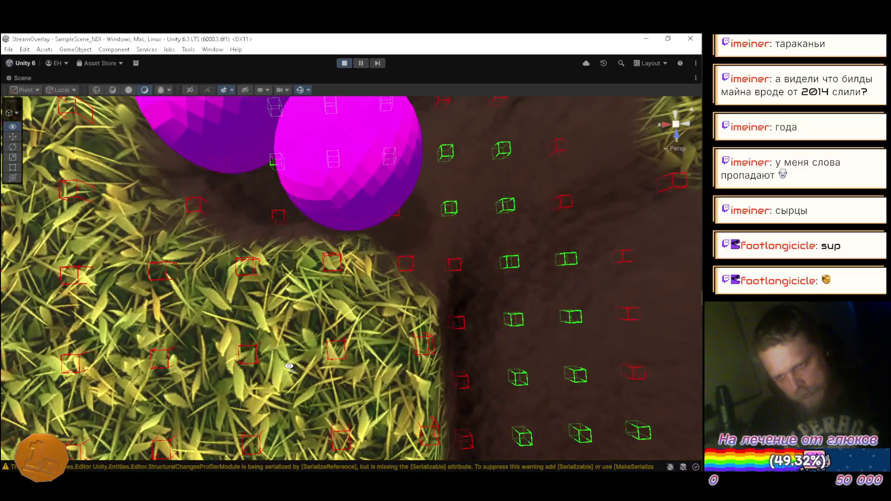
pyautogui.press('s')
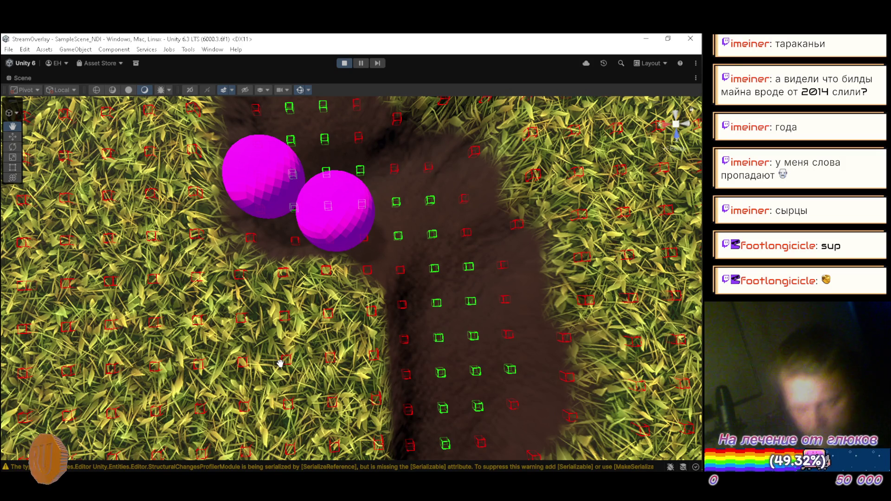
pyautogui.moveTo(703, 190)
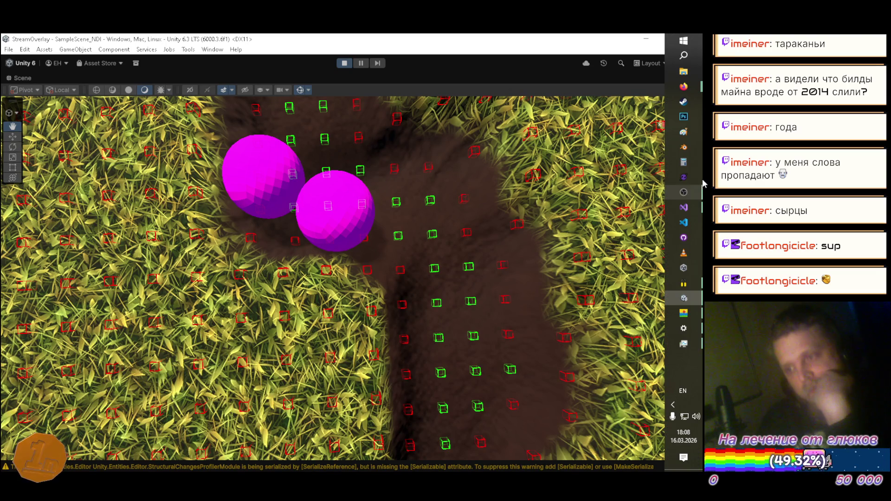
# Step: In YouTube Music, skip ahead in Propeller and dislike it
pyautogui.moveTo(683, 86)
pyautogui.click(575, 95)
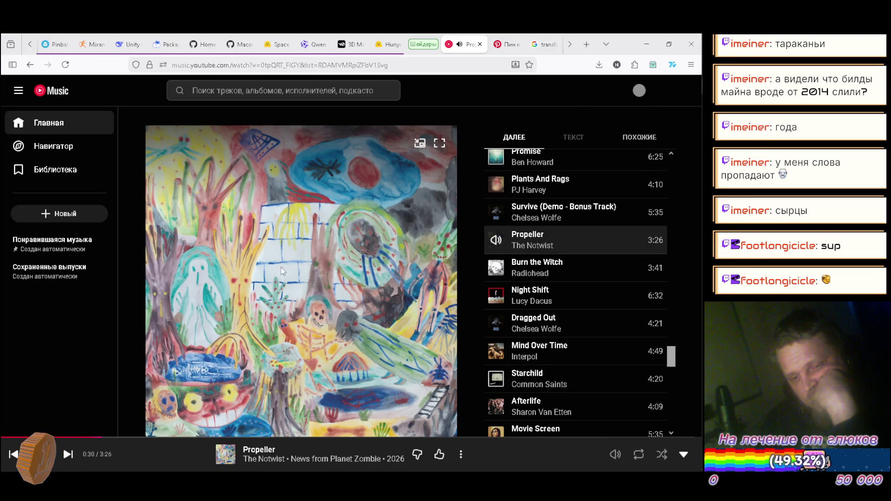
pyautogui.click(166, 437)
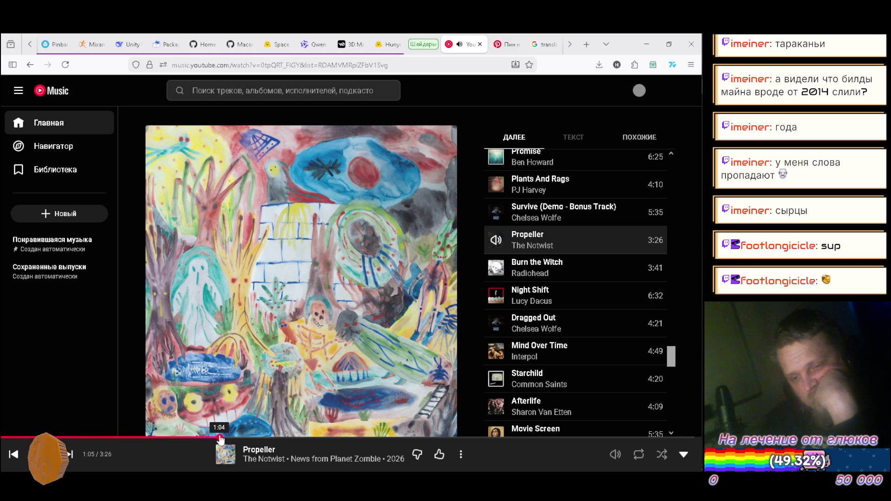
pyautogui.click(300, 438)
pyautogui.click(416, 455)
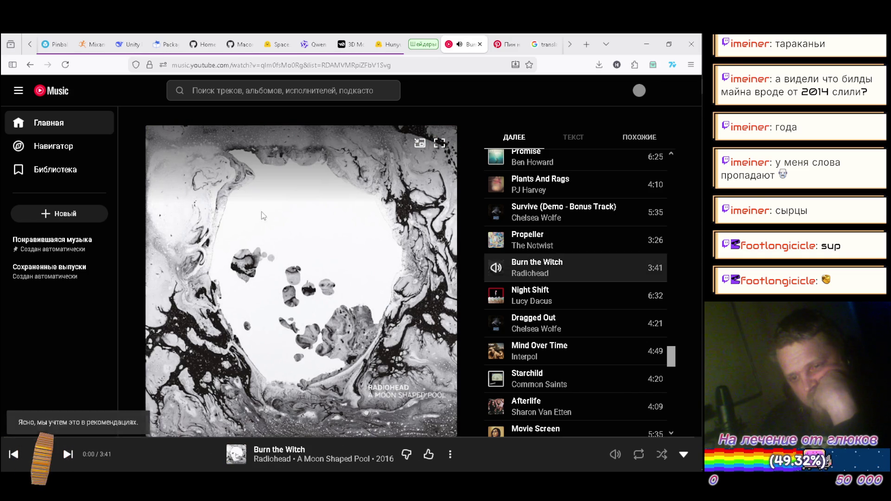
# Step: Go to the YouTube Music home page and browse the recommended tracks
pyautogui.scroll(-1, 543, 182)
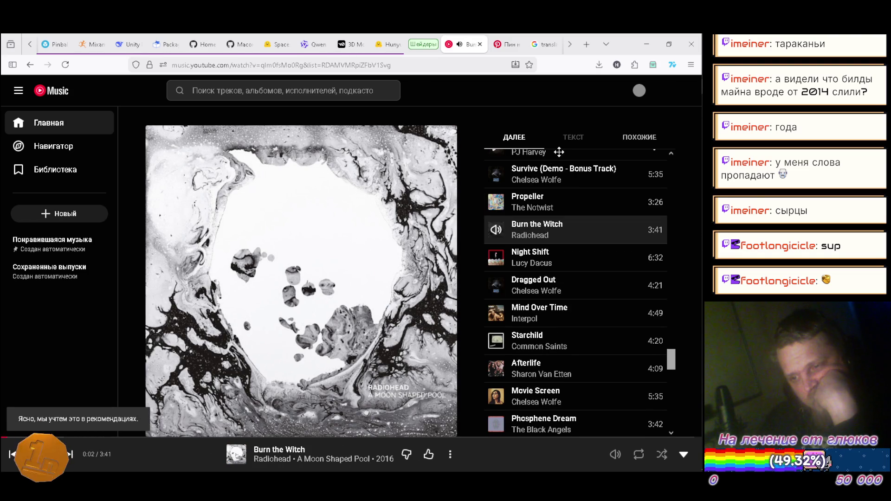
pyautogui.scroll(-1, 559, 152)
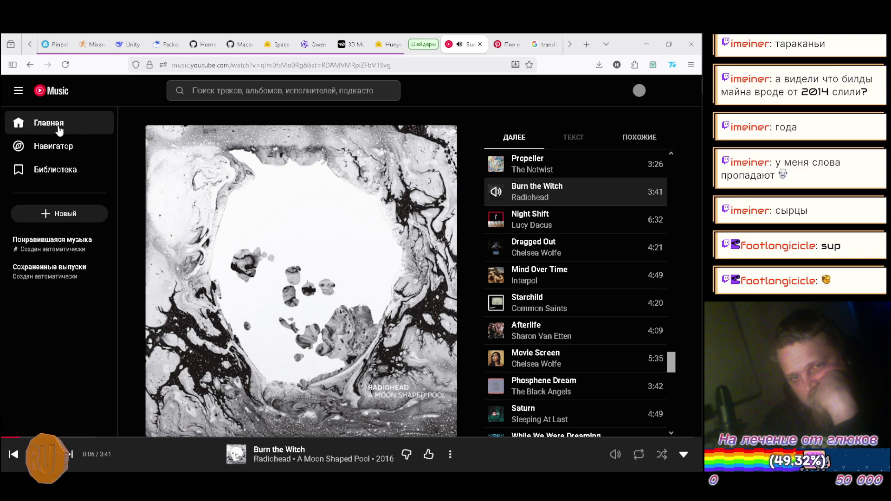
pyautogui.click(170, 120)
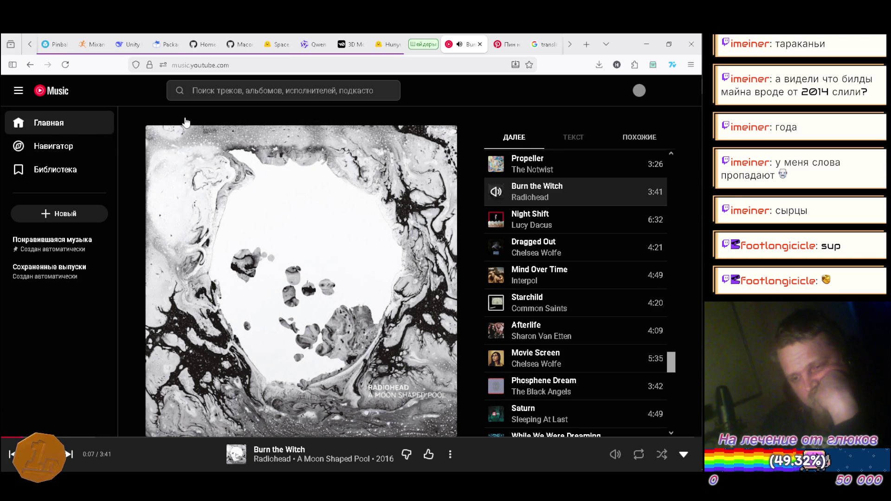
pyautogui.scroll(-3, 181, 123)
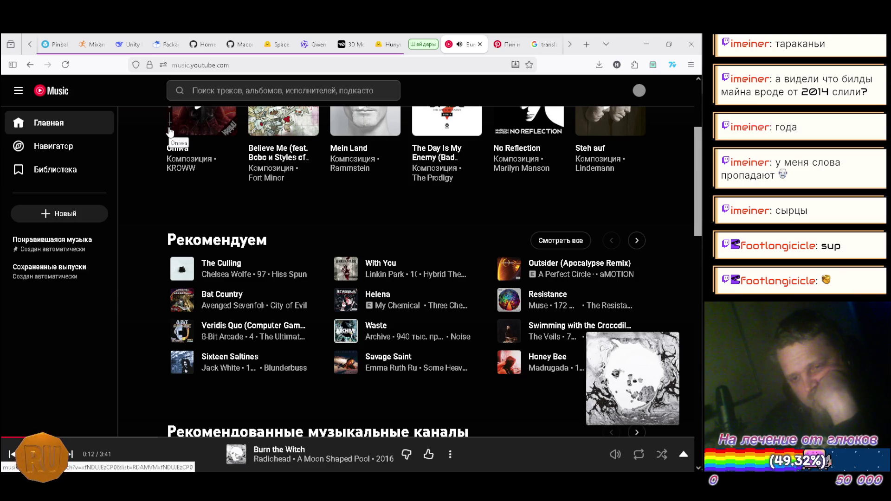
pyautogui.scroll(-1, 171, 130)
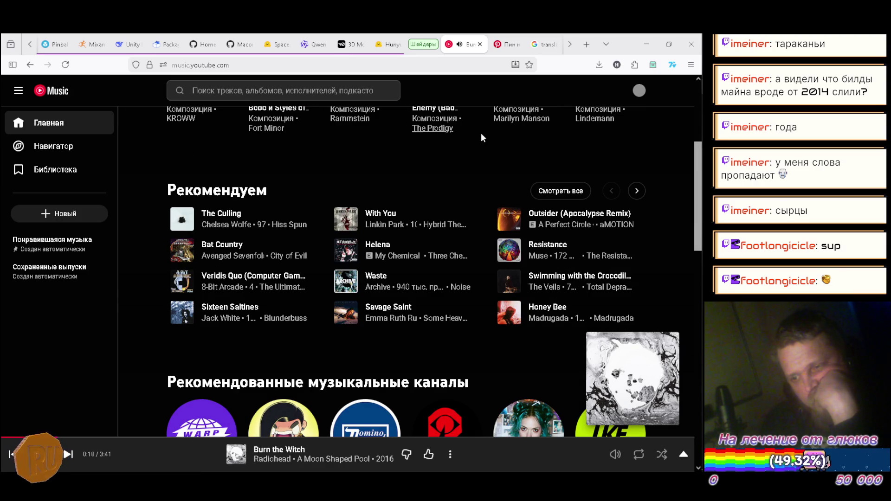
pyautogui.click(638, 191)
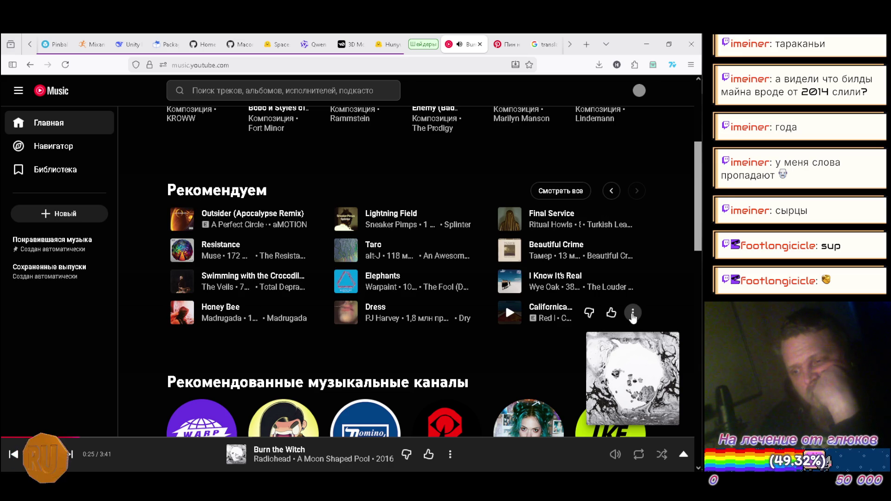
# Step: Queue Californication to play next, skip to it, and minimize the browser
pyautogui.click(632, 313)
pyautogui.click(570, 120)
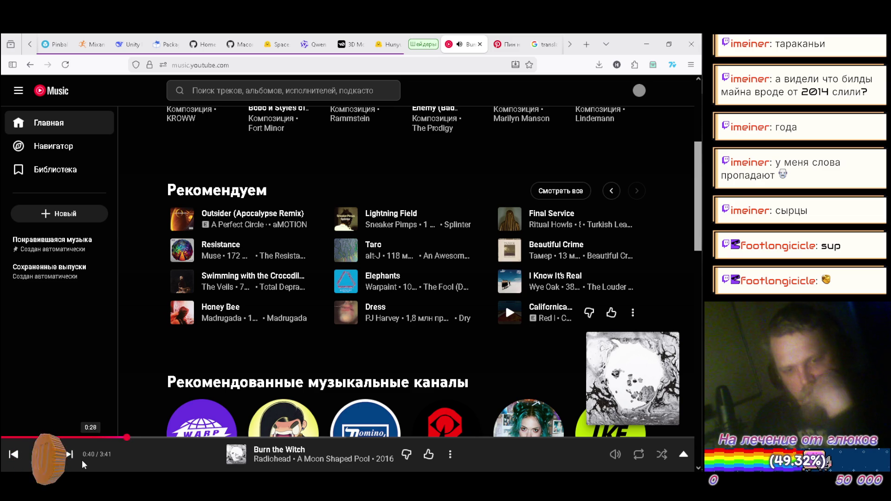
pyautogui.click(70, 455)
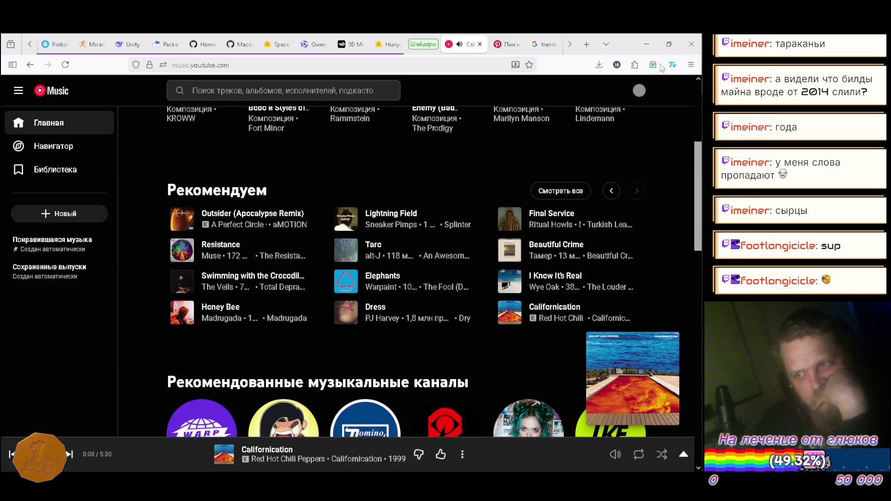
pyautogui.click(651, 47)
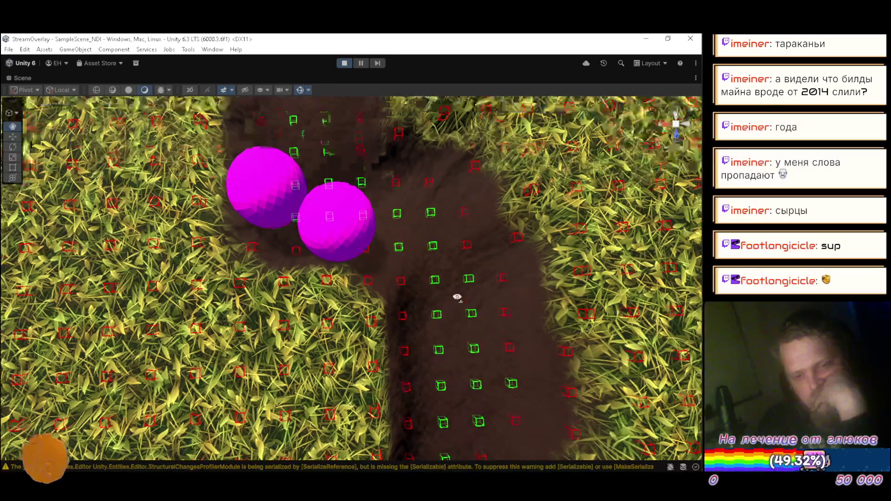
# Step: Restore the editor layout and tick Draw Collider Edges on PhysicsSettings
pyautogui.moveTo(455, 299)
pyautogui.mouseDown()
pyautogui.moveTo(345, 200)
pyautogui.moveTo(338, 278)
pyautogui.moveTo(273, 245)
pyautogui.mouseUp()
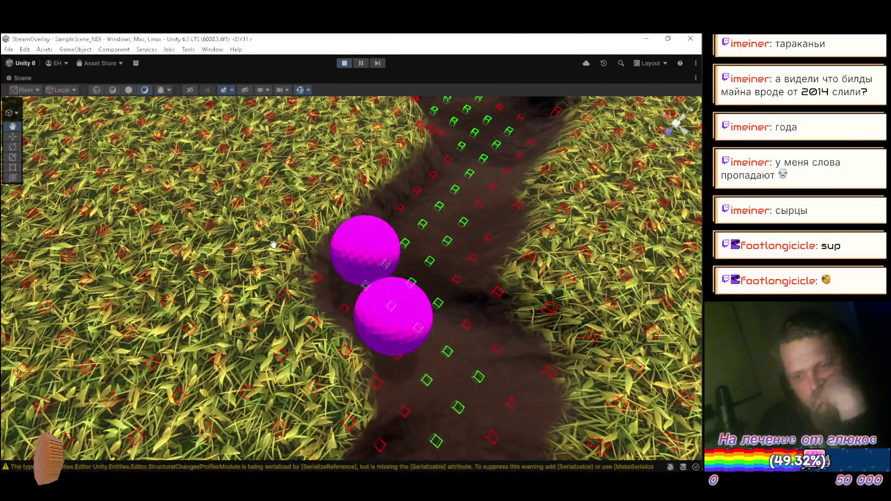
pyautogui.doubleClick(24, 78)
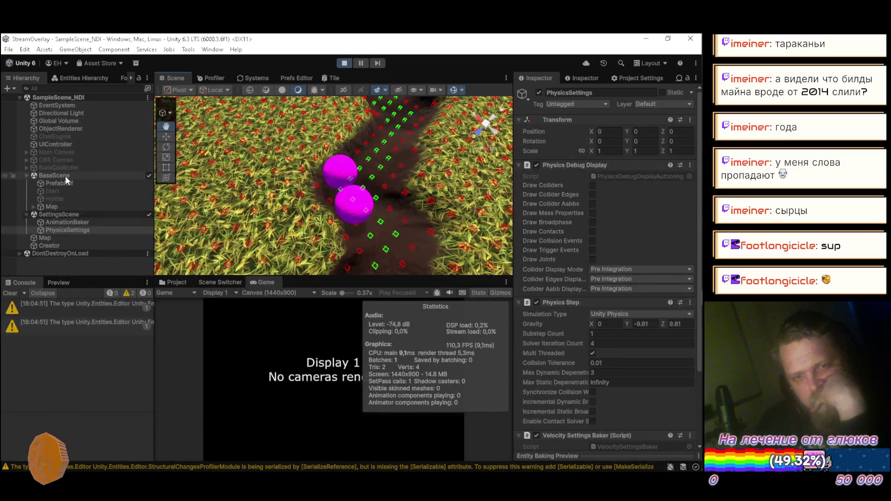
pyautogui.click(592, 195)
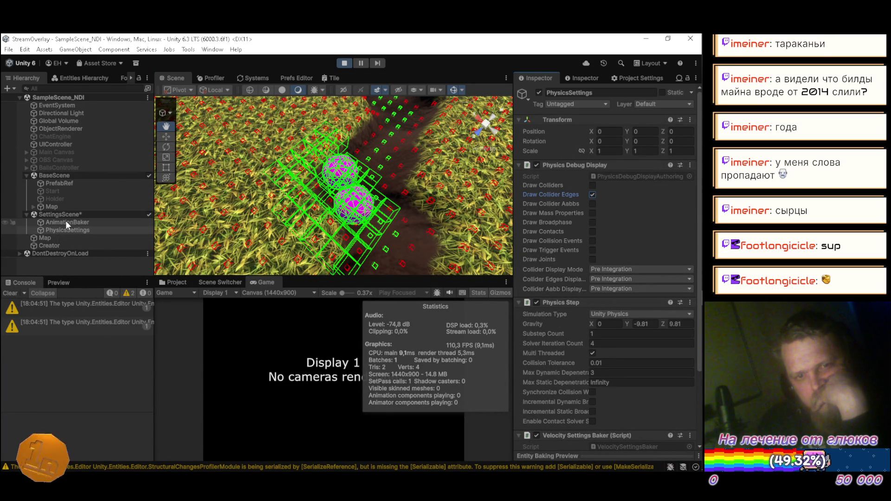
# Step: Untick Debug Cells on the Map's Tile Map component
pyautogui.click(65, 236)
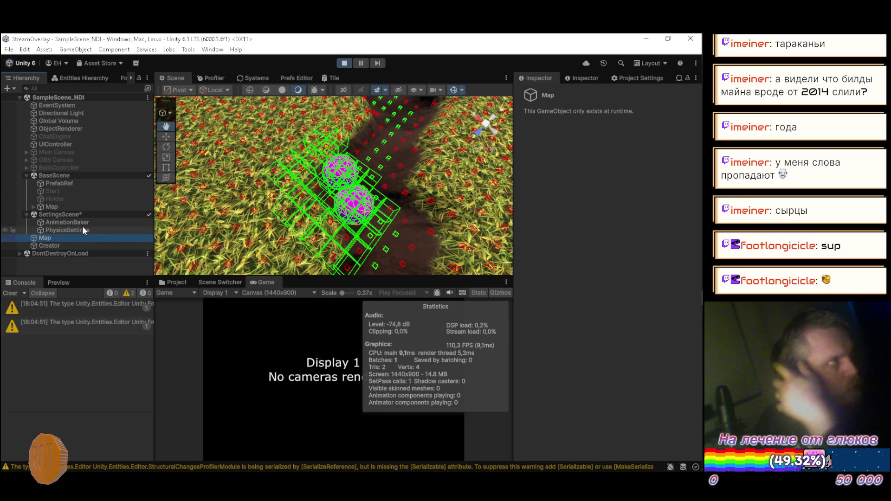
pyautogui.click(585, 79)
pyautogui.click(593, 298)
pyautogui.moveTo(401, 242)
pyautogui.mouseDown()
pyautogui.moveTo(399, 135)
pyautogui.moveTo(230, 161)
pyautogui.mouseUp()
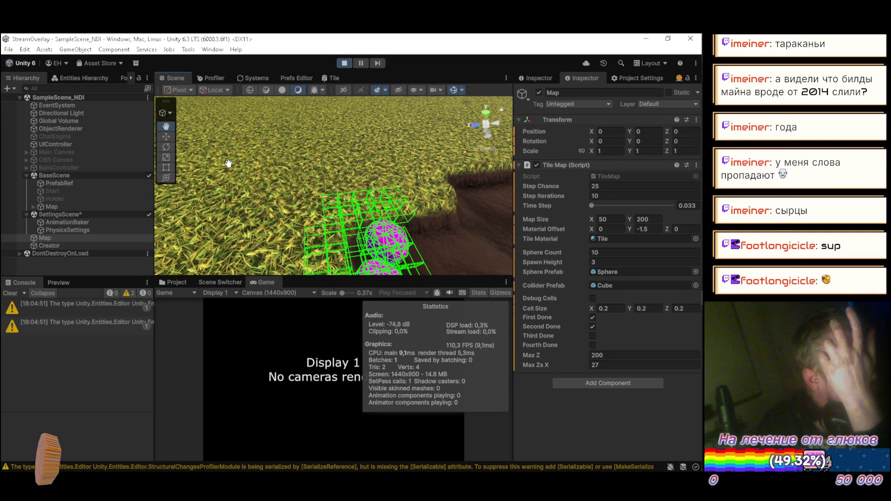
# Step: Fly the scene camera along the dirt trench, then switch to TileMap.cs in Visual Studio
pyautogui.moveTo(228, 163)
pyautogui.mouseDown()
pyautogui.moveTo(226, 186)
pyautogui.moveTo(279, 204)
pyautogui.moveTo(331, 183)
pyautogui.moveTo(335, 168)
pyautogui.mouseUp()
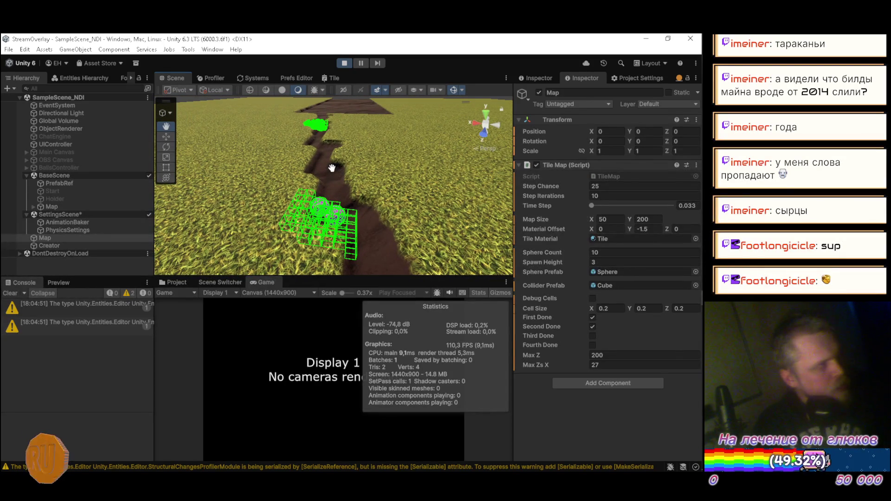
pyautogui.moveTo(332, 168)
pyautogui.mouseDown()
pyautogui.moveTo(409, 184)
pyautogui.moveTo(218, 171)
pyautogui.mouseUp()
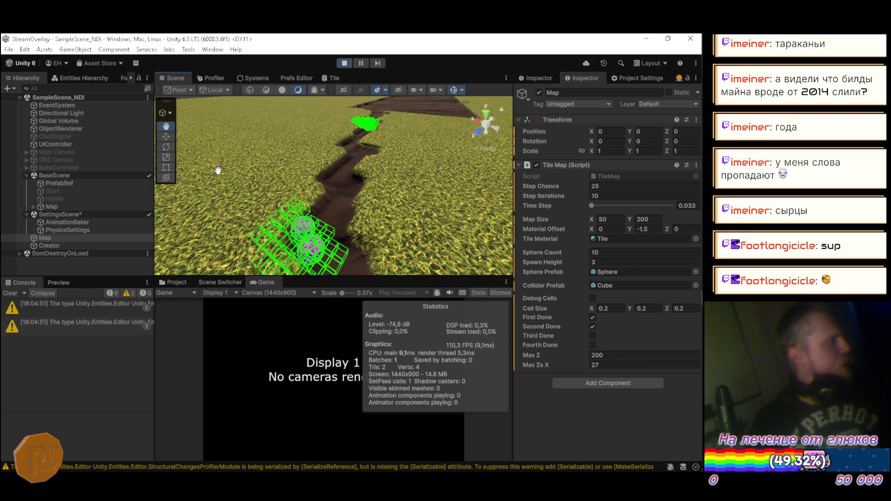
pyautogui.moveTo(219, 171)
pyautogui.mouseDown()
pyautogui.moveTo(354, 188)
pyautogui.moveTo(354, 175)
pyautogui.mouseUp()
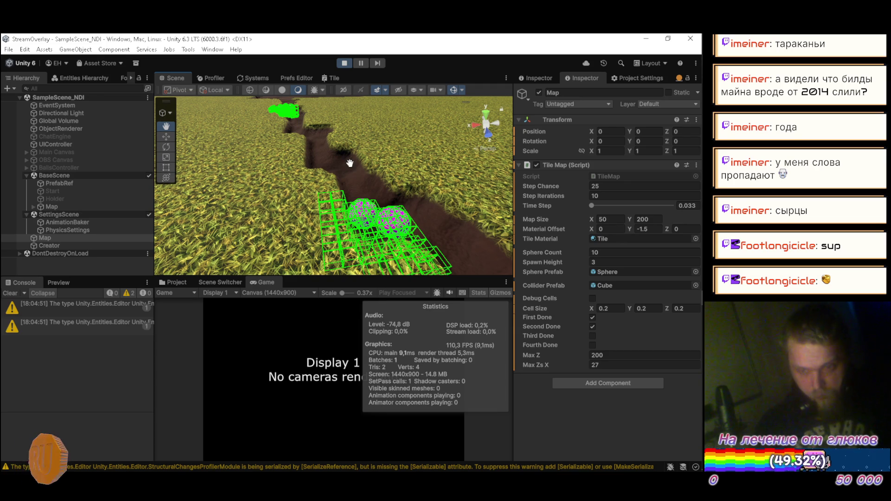
pyautogui.moveTo(309, 177)
pyautogui.mouseDown()
pyautogui.moveTo(373, 189)
pyautogui.moveTo(472, 149)
pyautogui.moveTo(449, 153)
pyautogui.mouseUp()
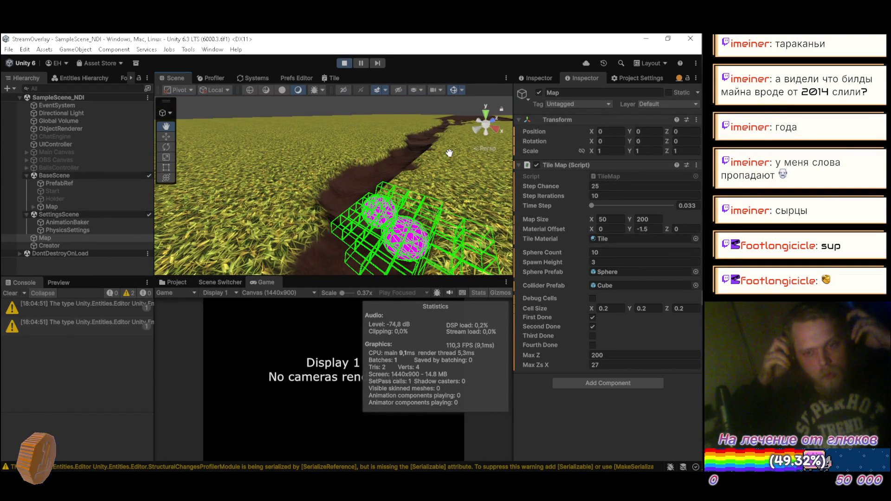
pyautogui.moveTo(274, 199)
pyautogui.mouseDown()
pyautogui.moveTo(483, 166)
pyautogui.moveTo(450, 158)
pyautogui.moveTo(460, 218)
pyautogui.moveTo(448, 159)
pyautogui.moveTo(435, 217)
pyautogui.moveTo(432, 182)
pyautogui.moveTo(240, 222)
pyautogui.moveTo(171, 192)
pyautogui.moveTo(171, 177)
pyautogui.moveTo(331, 176)
pyautogui.moveTo(233, 209)
pyautogui.moveTo(222, 190)
pyautogui.moveTo(214, 208)
pyautogui.moveTo(344, 207)
pyautogui.moveTo(412, 218)
pyautogui.moveTo(455, 200)
pyautogui.moveTo(471, 180)
pyautogui.moveTo(293, 201)
pyautogui.moveTo(426, 241)
pyautogui.moveTo(445, 238)
pyautogui.moveTo(274, 218)
pyautogui.moveTo(231, 199)
pyautogui.moveTo(227, 224)
pyautogui.moveTo(324, 230)
pyautogui.moveTo(225, 195)
pyautogui.moveTo(149, 210)
pyautogui.moveTo(41, 177)
pyautogui.mouseUp()
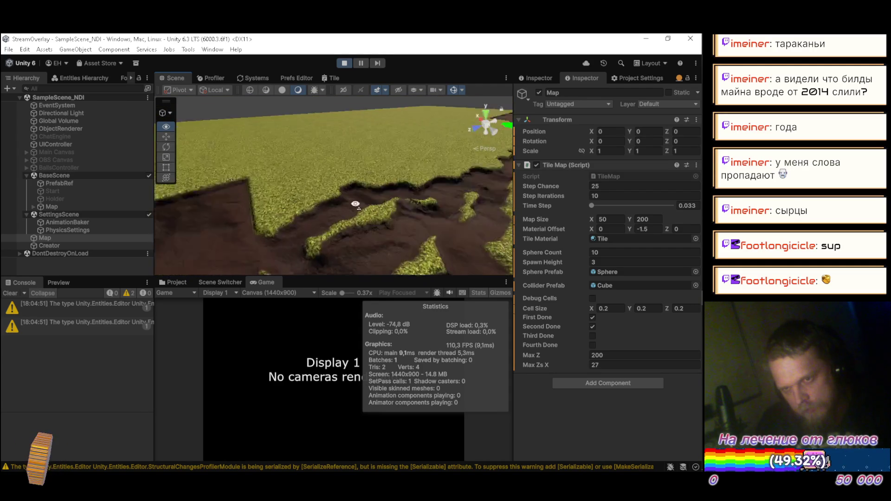
pyautogui.hotkey('alt', 'Tab')
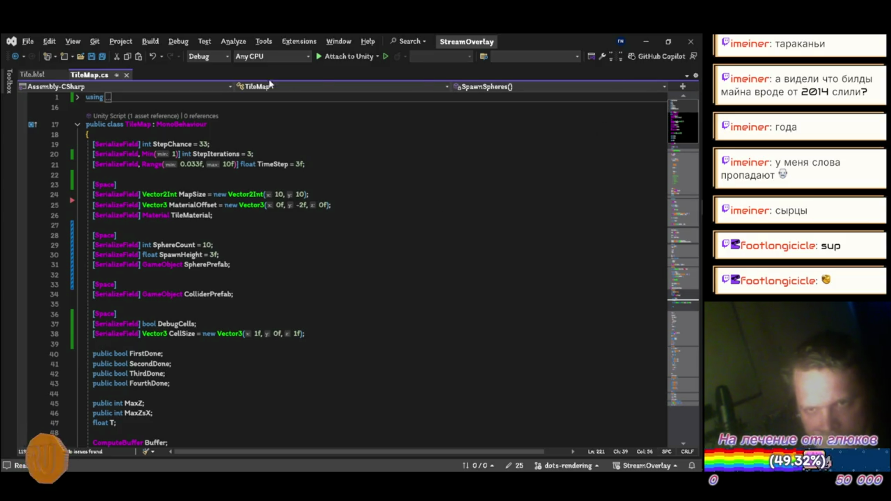
# Step: Open the ObjectCreator script from Packages > Core > Scripts > Runtime
pyautogui.click(647, 41)
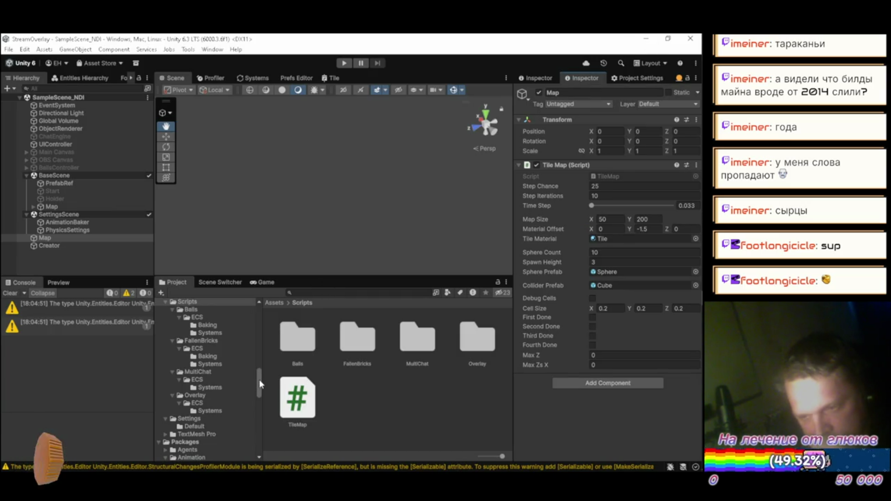
pyautogui.moveTo(258, 389); pyautogui.dragTo(259, 419)
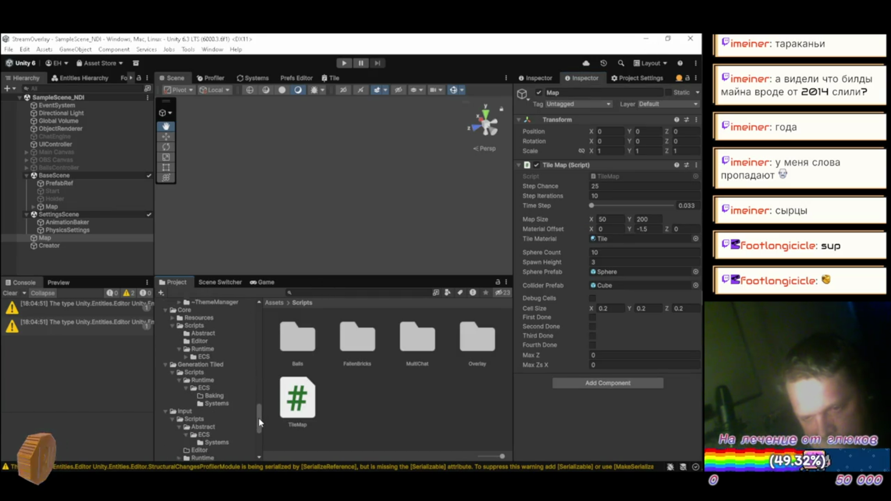
pyautogui.click(202, 344)
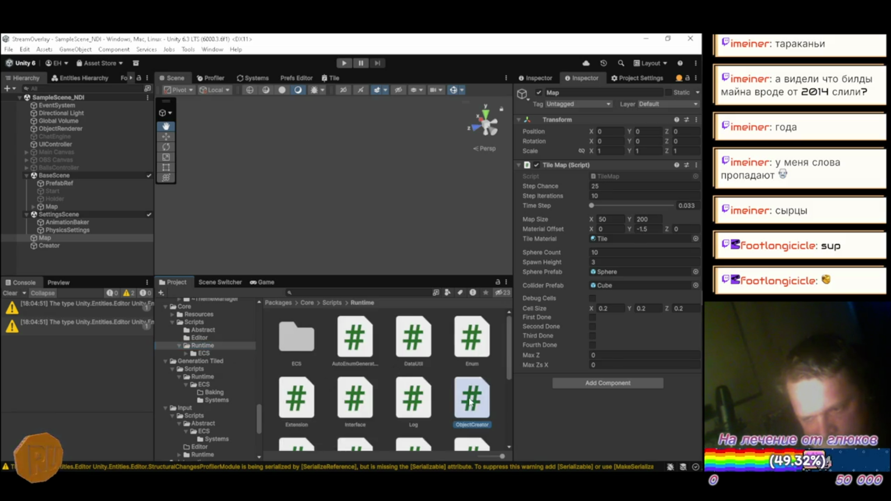
pyautogui.doubleClick(470, 403)
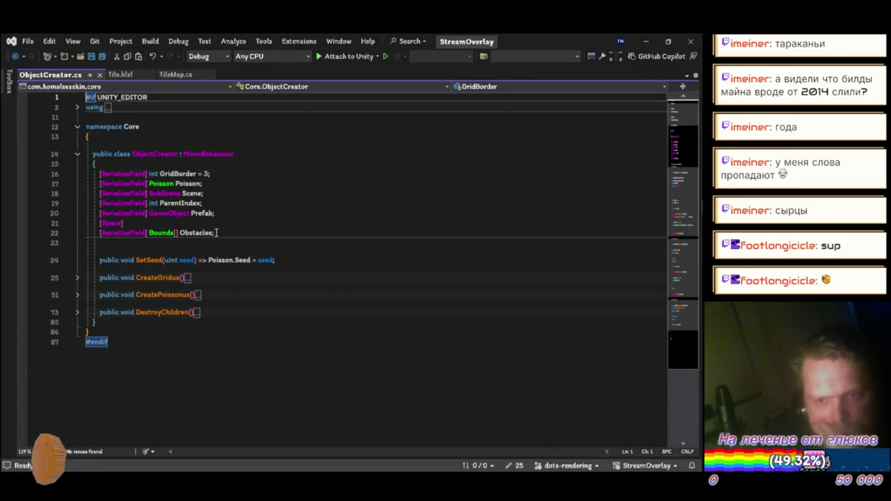
# Step: Duplicate the GridBorder declaration as GridHorizontalBorder and GridVerticalBorder
pyautogui.click(237, 175)
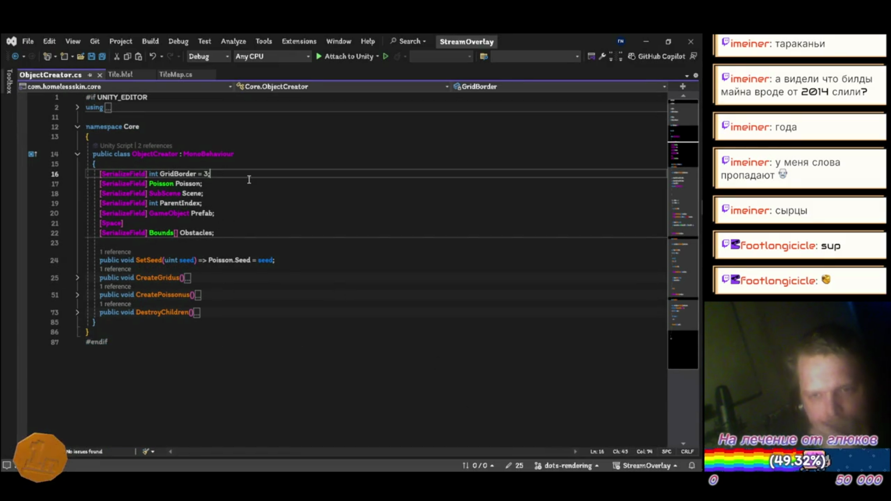
pyautogui.hotkey('ctrl', 'd')
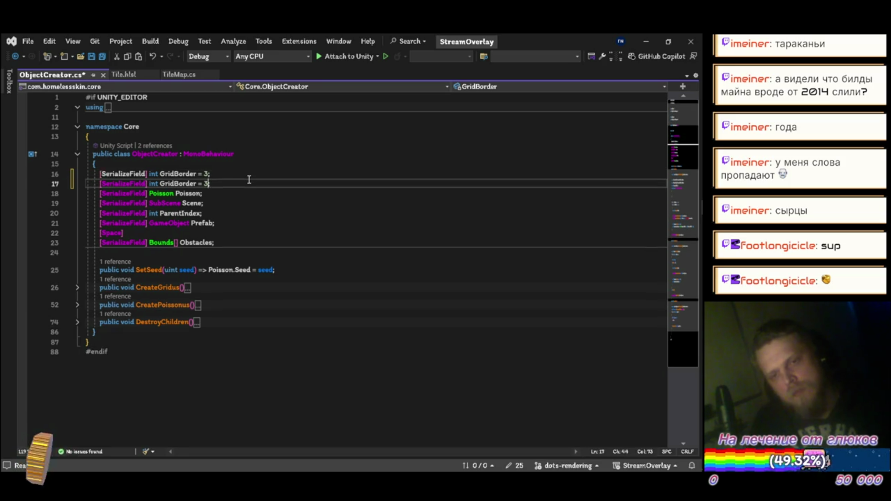
pyautogui.press('Up')
pyautogui.press('Left')
pyautogui.press('Left')
pyautogui.press('Left')
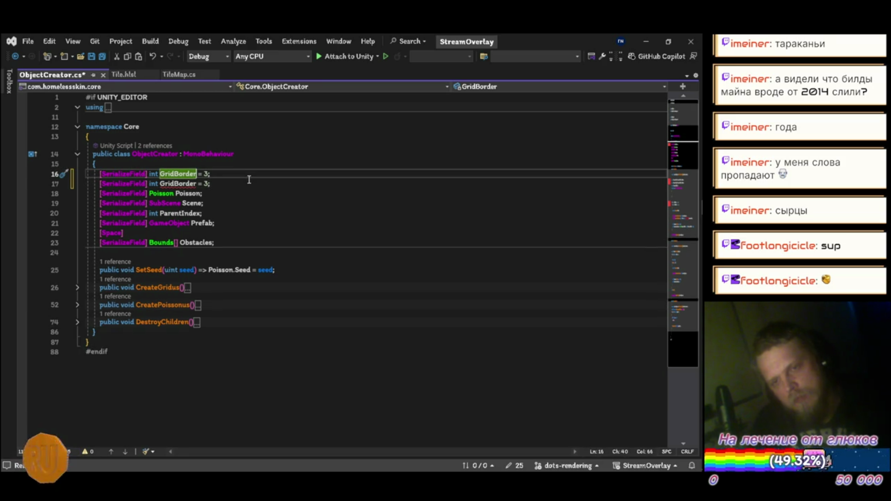
pyautogui.press('Left')
pyautogui.press('Left')
pyautogui.press('Left')
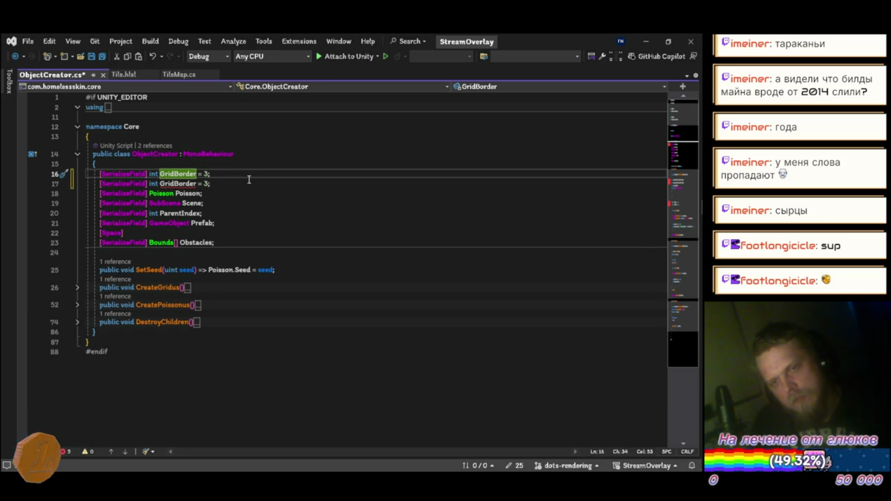
pyautogui.write('Horizo')
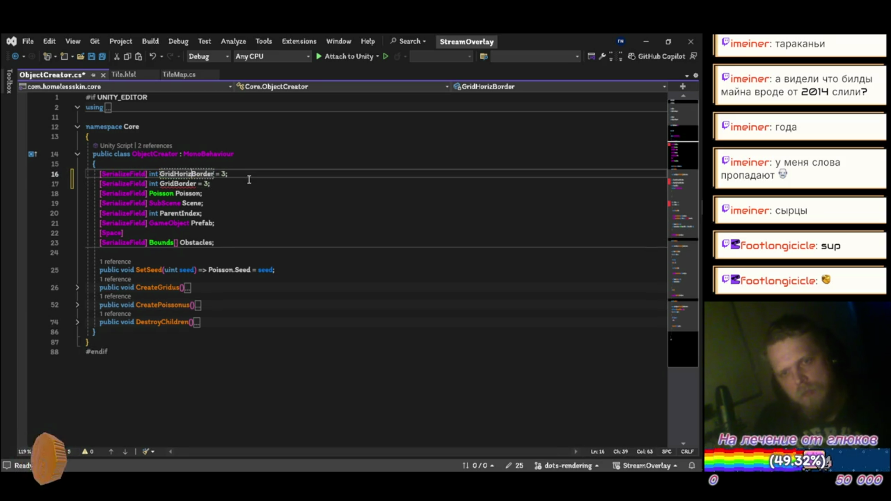
pyautogui.write('ntal')
pyautogui.press('Down')
pyautogui.press('Left')
pyautogui.press('Left')
pyautogui.press('Left')
pyautogui.write('Vertical')
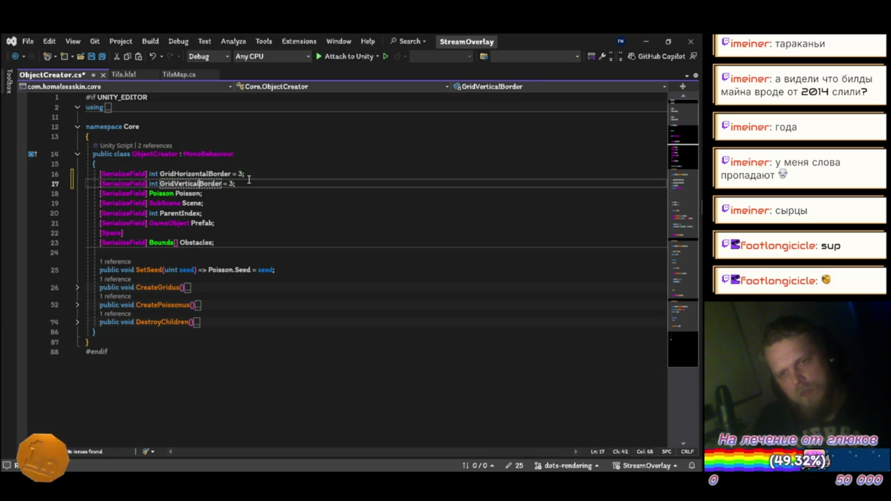
# Step: Use GridHorizontalBorder and GridVerticalBorder for cx and cz in CreateGridus, then save
pyautogui.click(77, 288)
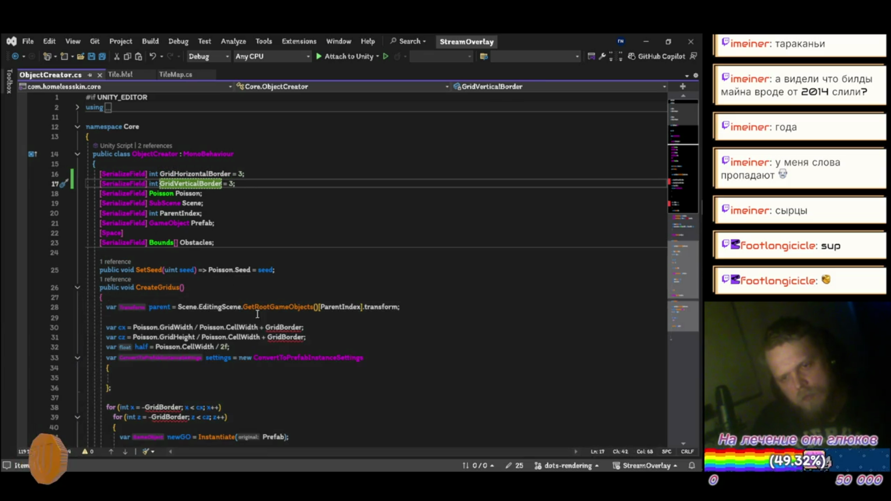
pyautogui.click(283, 327)
pyautogui.write('Horizontal')
pyautogui.press('Down')
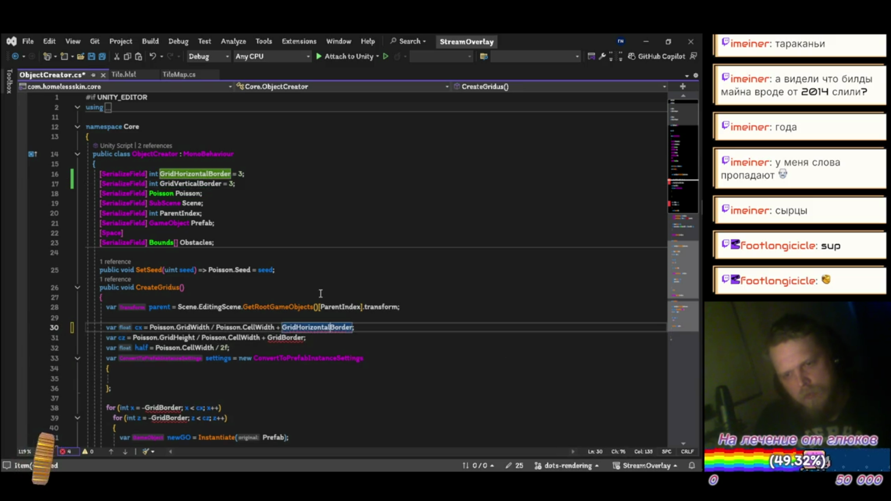
pyautogui.press('Left')
pyautogui.press('Left')
pyautogui.press('Left')
pyautogui.write('Vertical')
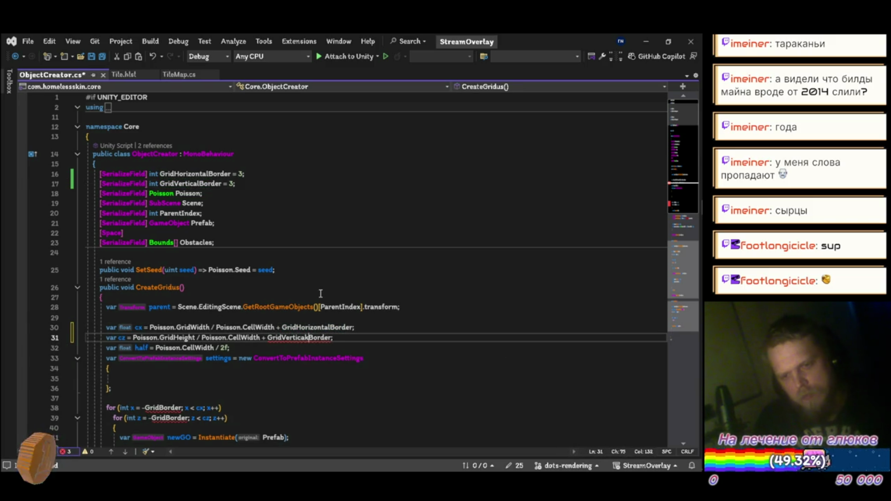
pyautogui.press('BackSpace')
pyautogui.write('l')
pyautogui.hotkey('ctrl', 's')
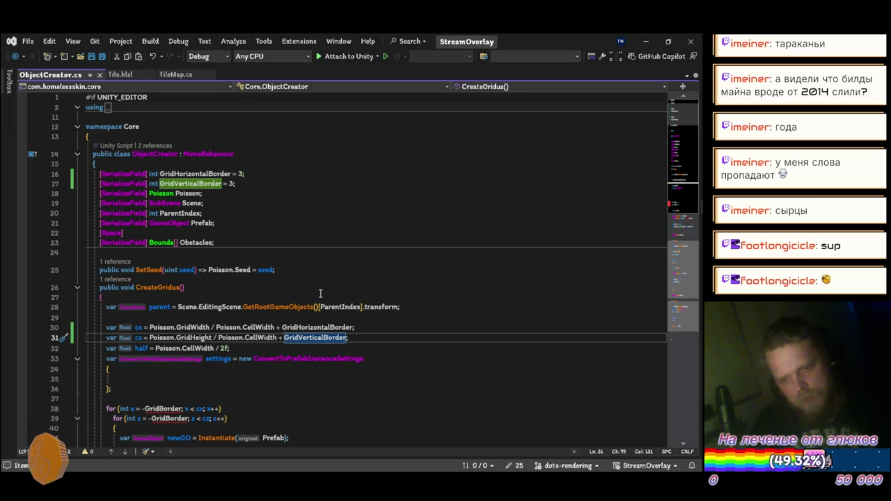
# Step: Switch the x and z for-loops to the new border fields, save, and return to Unity
pyautogui.scroll(-2, 189, 336)
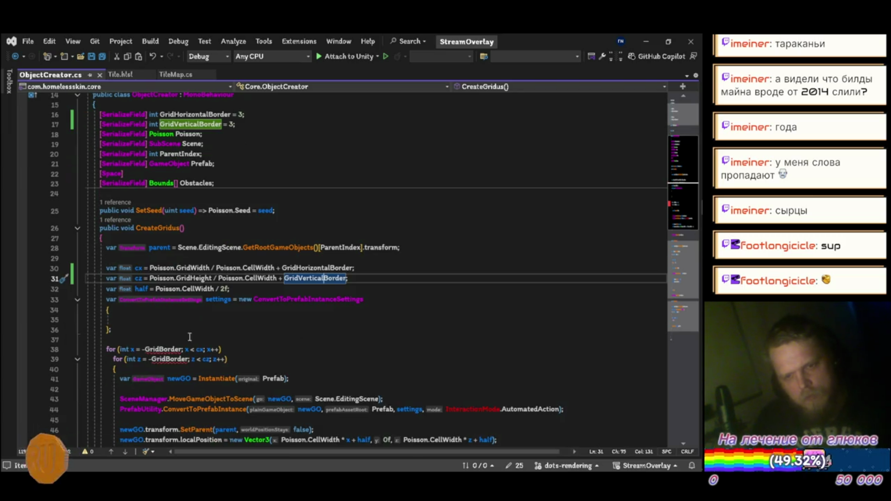
pyautogui.click(160, 349)
pyautogui.write('Horizontal')
pyautogui.press('Down')
pyautogui.press('Left')
pyautogui.press('Left')
pyautogui.press('Left')
pyautogui.write('Vertical')
pyautogui.hotkey('ctrl', 's')
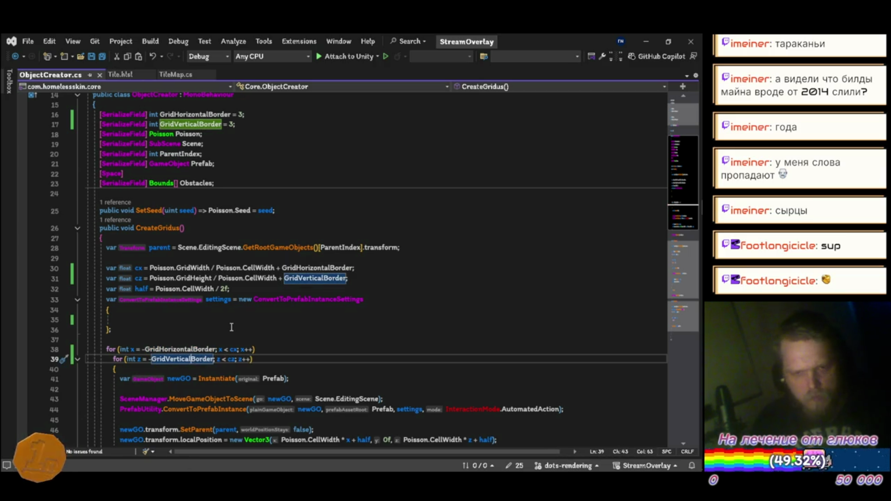
pyautogui.hotkey('alt', 'Tab')
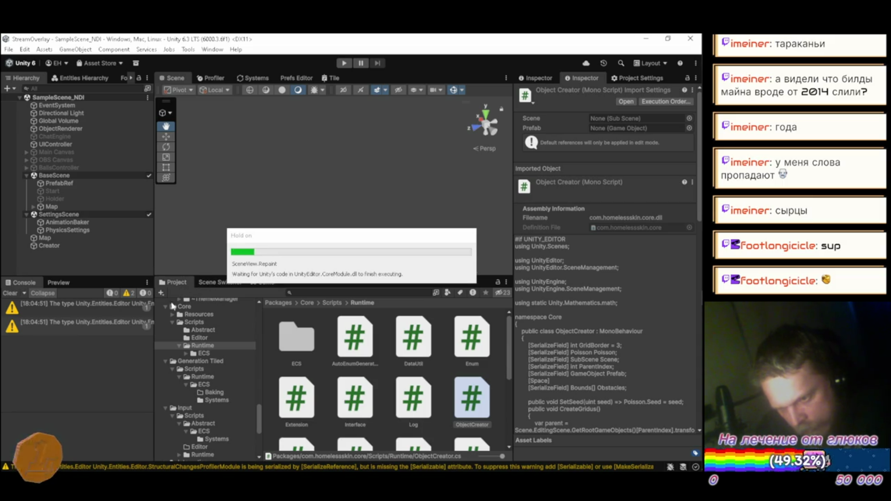
# Step: Set Creator's Grid Horizontal Border to 15, save the scene, then destroy and recreate the grid
pyautogui.click(57, 244)
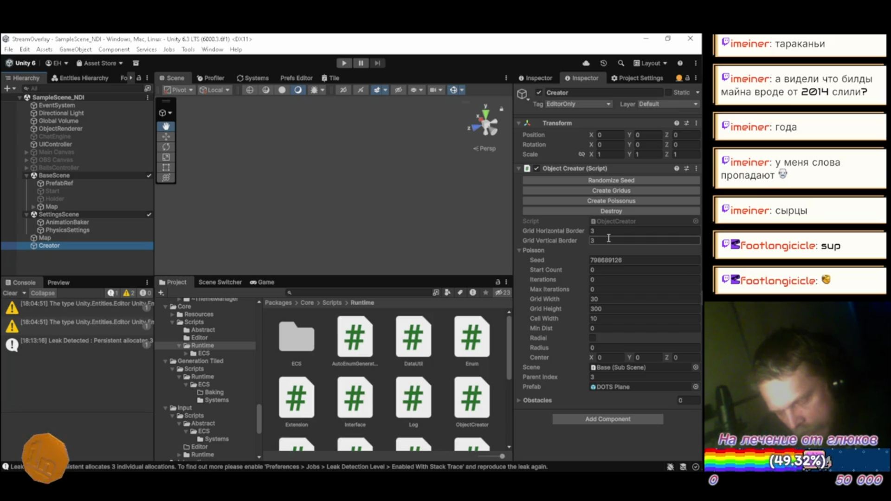
pyautogui.click(609, 230)
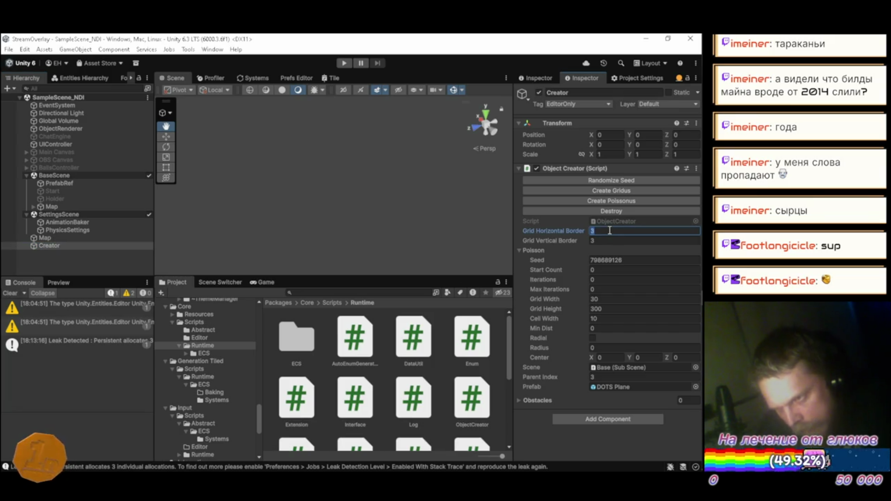
pyautogui.write('15')
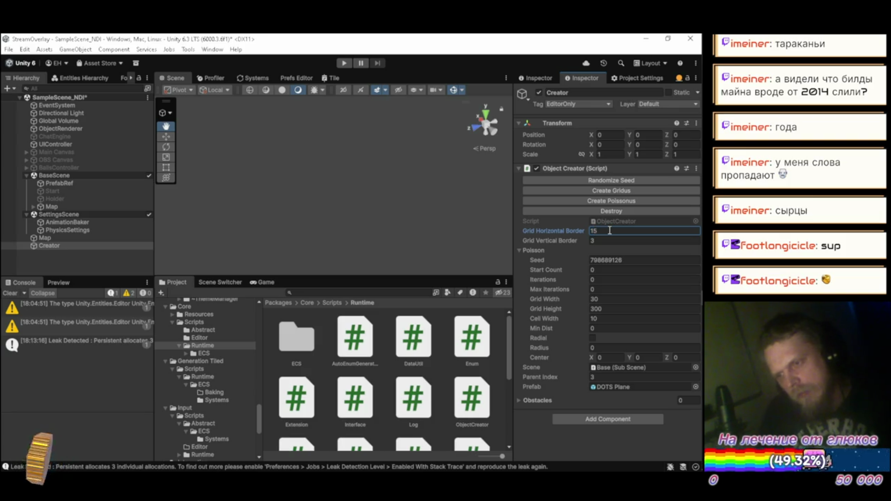
pyautogui.hotkey('ctrl', 's')
pyautogui.click(591, 212)
pyautogui.click(598, 194)
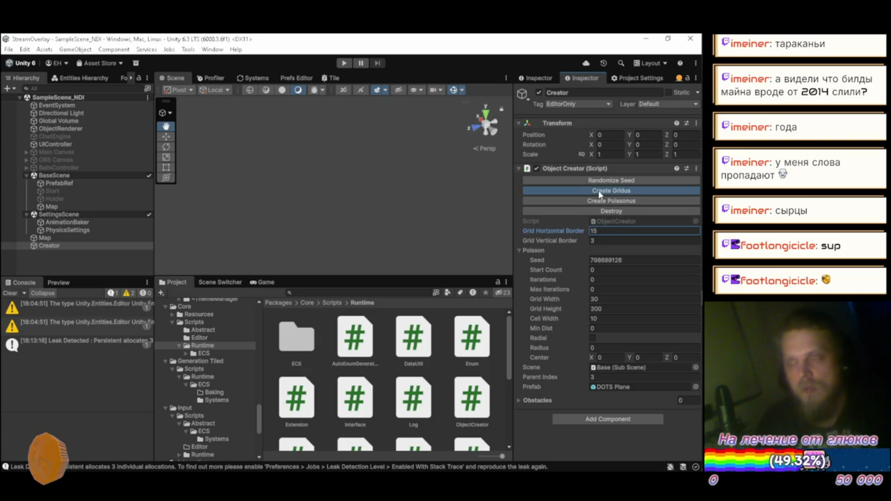
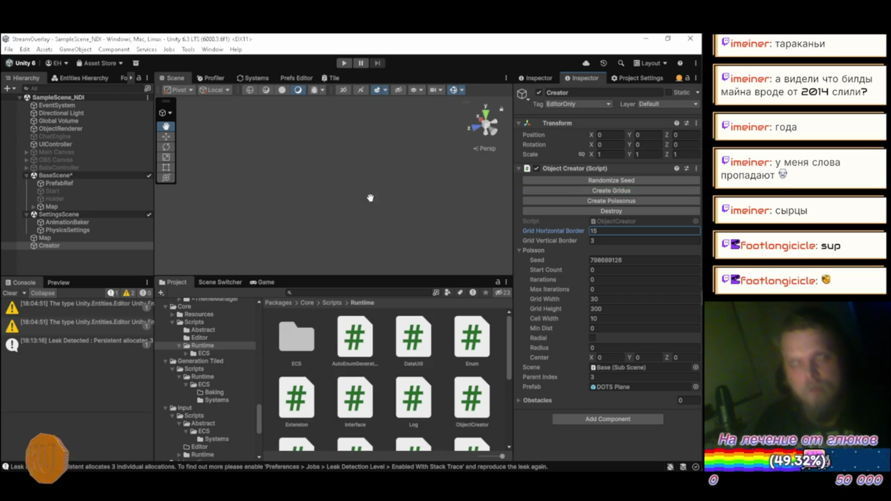
# Step: Test-run the scene in Play mode to preview the grass map and dirt trench, then stop it
pyautogui.click(34, 207)
pyautogui.click(33, 207)
pyautogui.click(80, 257)
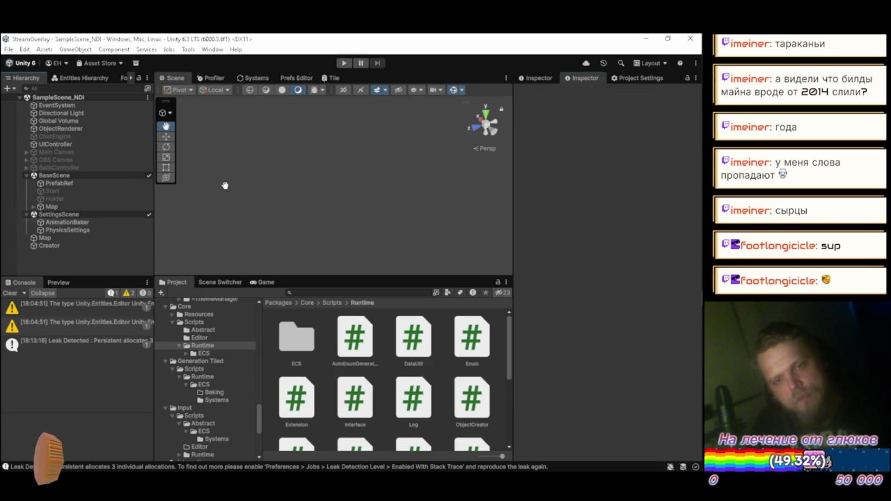
pyautogui.click(344, 65)
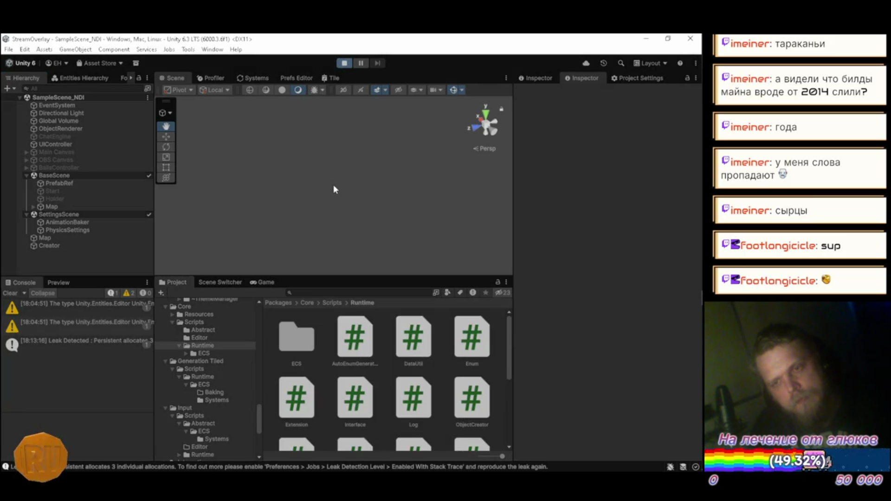
pyautogui.moveTo(324, 199)
pyautogui.mouseDown()
pyautogui.moveTo(314, 190)
pyautogui.moveTo(300, 203)
pyautogui.mouseUp()
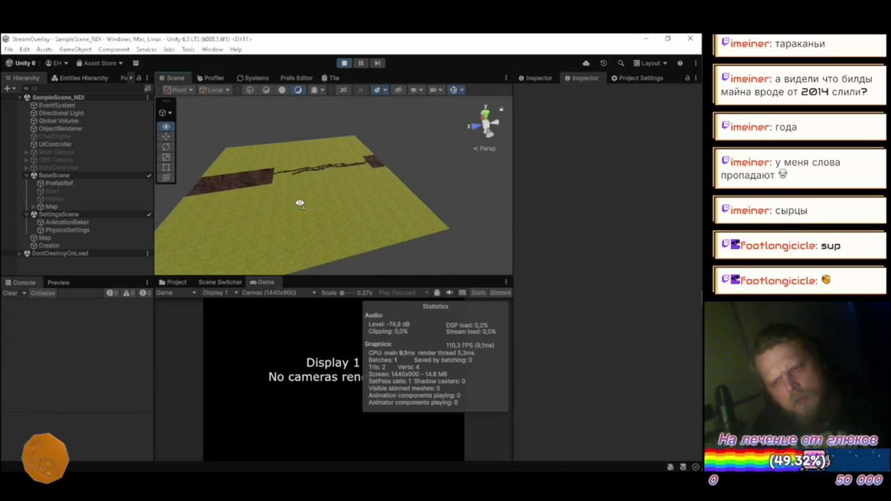
pyautogui.click(344, 63)
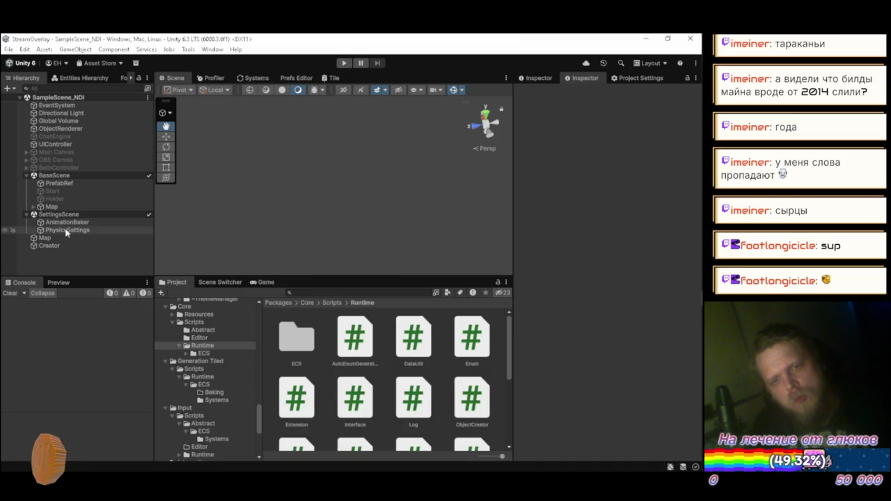
# Step: Select the Creator object to view its grid border settings, then switch to Visual Studio
pyautogui.click(45, 244)
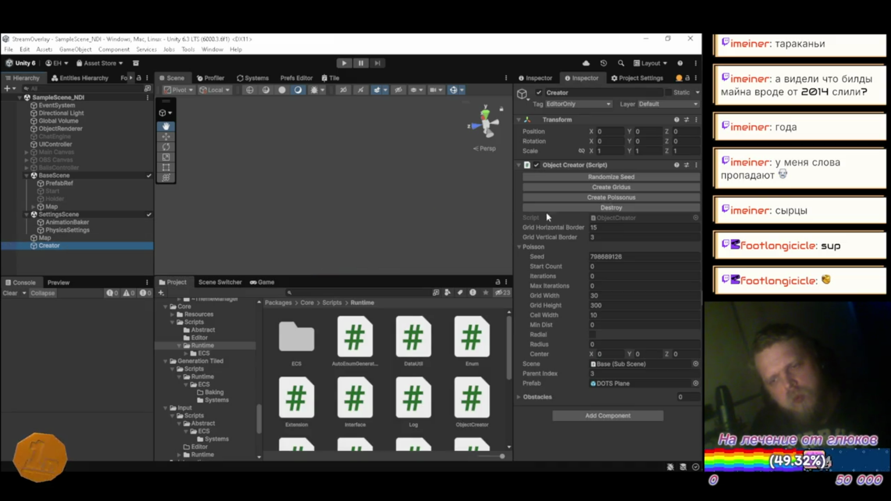
pyautogui.click(556, 208)
pyautogui.hotkey('alt', 'Tab')
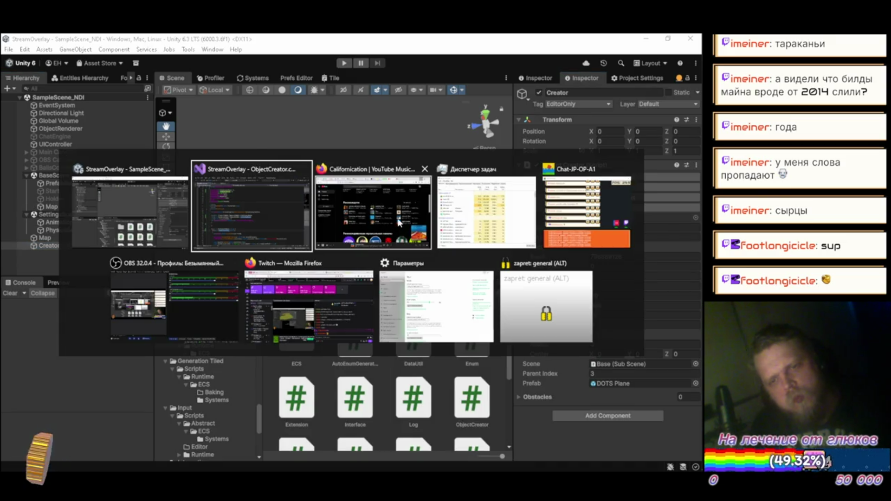
# Step: Review CreateGridus and its GridVerticalBorder use at the cz line 31, briefly checking Unity
pyautogui.scroll(-4, 288, 227)
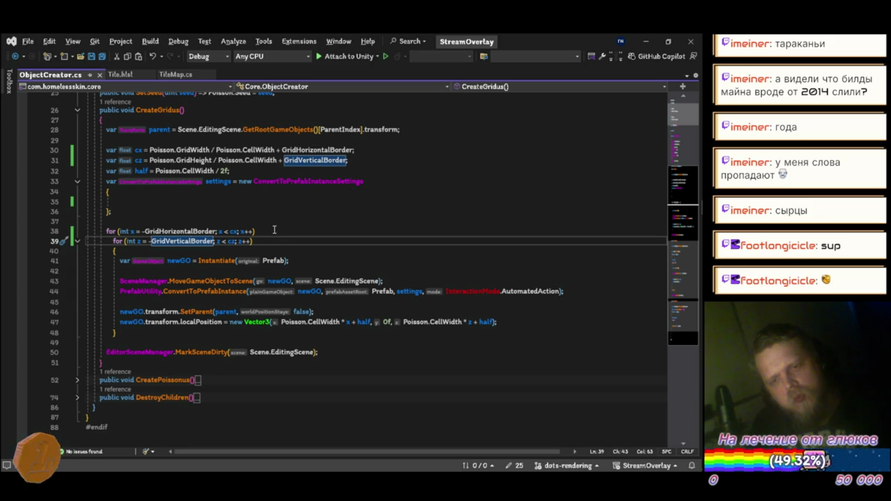
pyautogui.scroll(3, 274, 230)
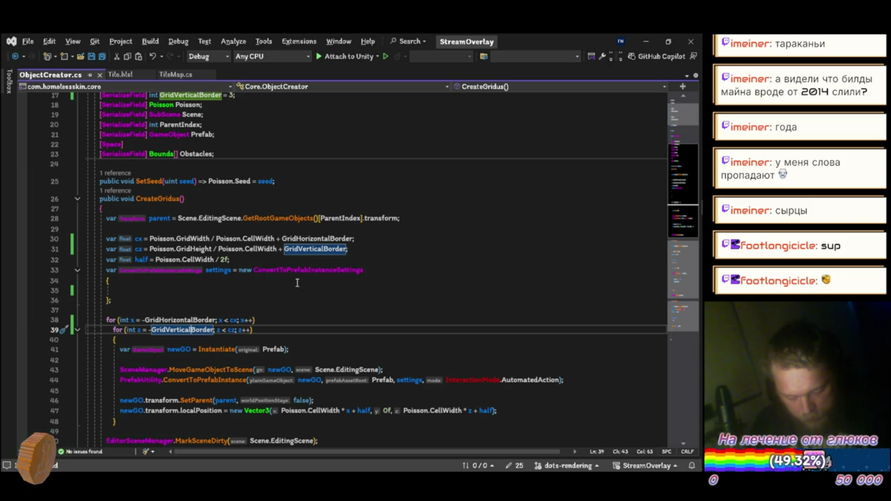
pyautogui.moveTo(300, 251)
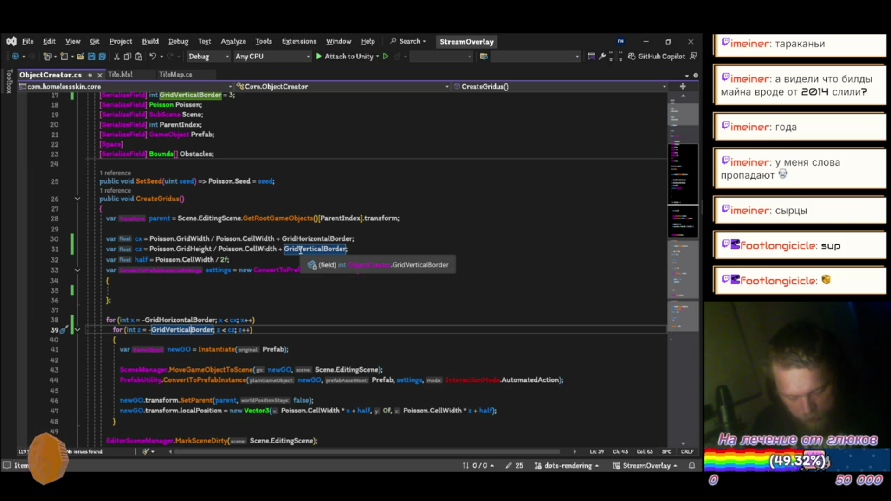
pyautogui.click(301, 251)
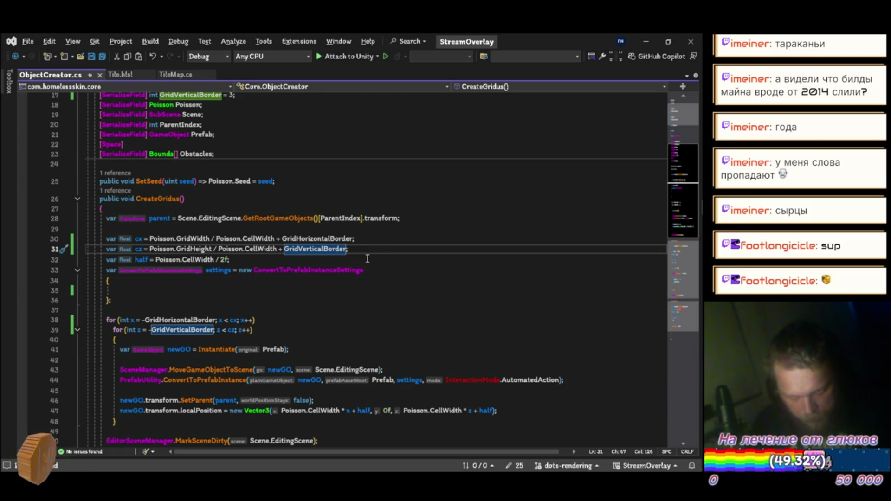
pyautogui.hotkey('alt', 'Tab')
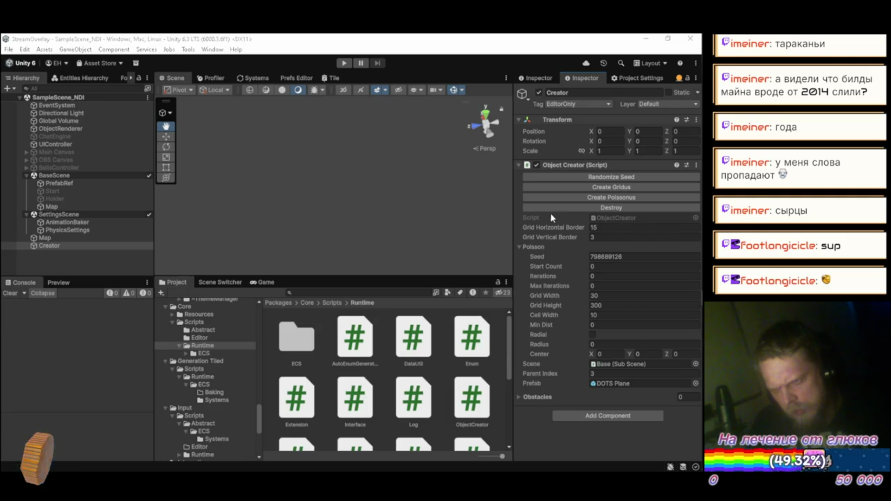
# Step: Return to ObjectCreator.cs, review the inner z loop at line 39, then go back to Unity
pyautogui.hotkey('alt', 'Tab')
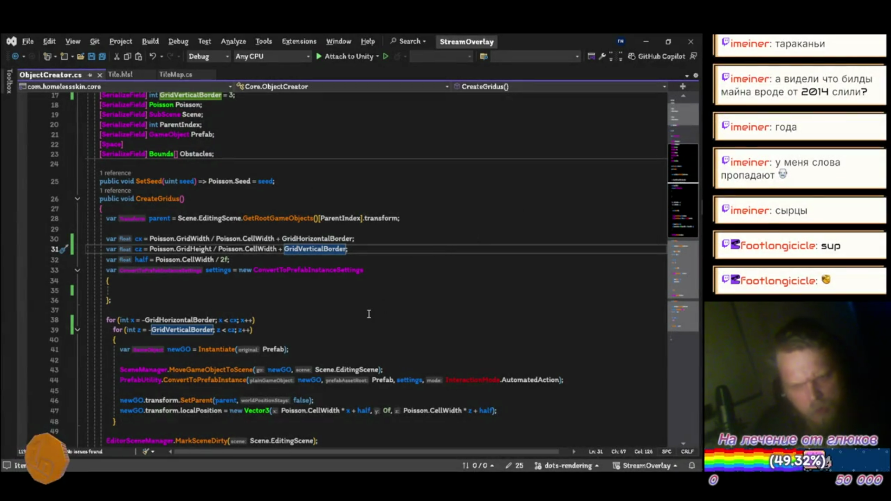
pyautogui.click(229, 330)
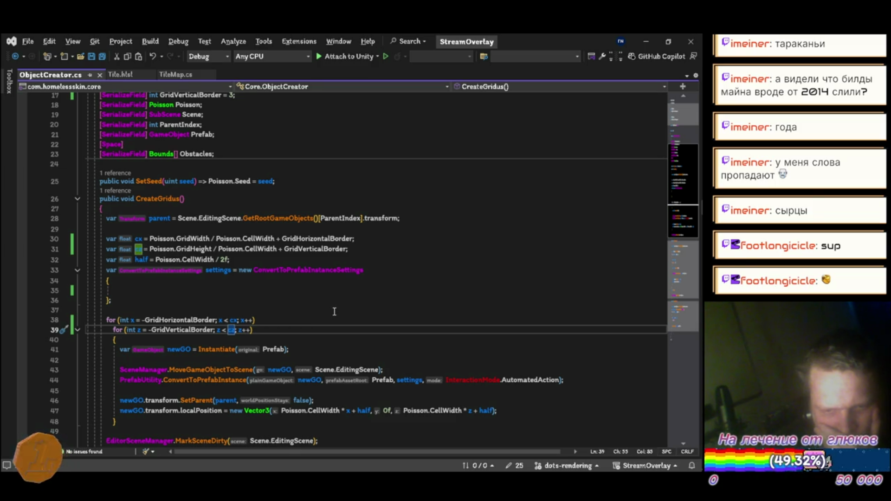
pyautogui.scroll(-2, 333, 310)
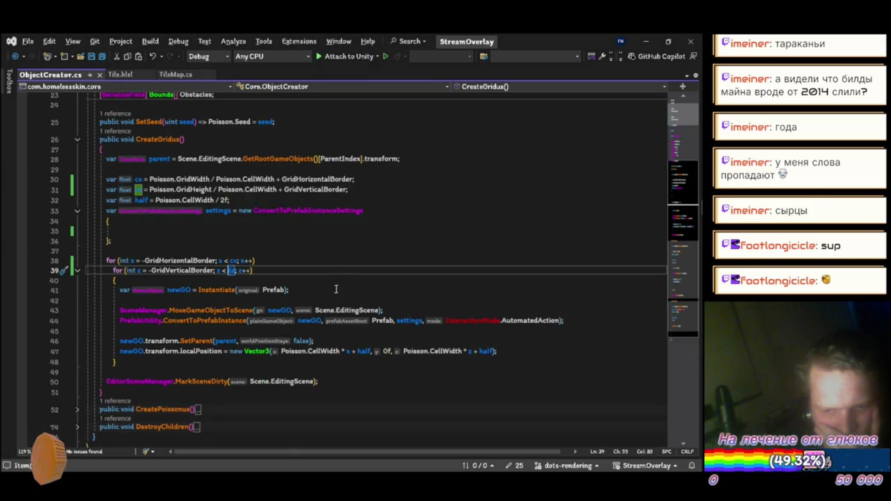
pyautogui.scroll(-1, 339, 252)
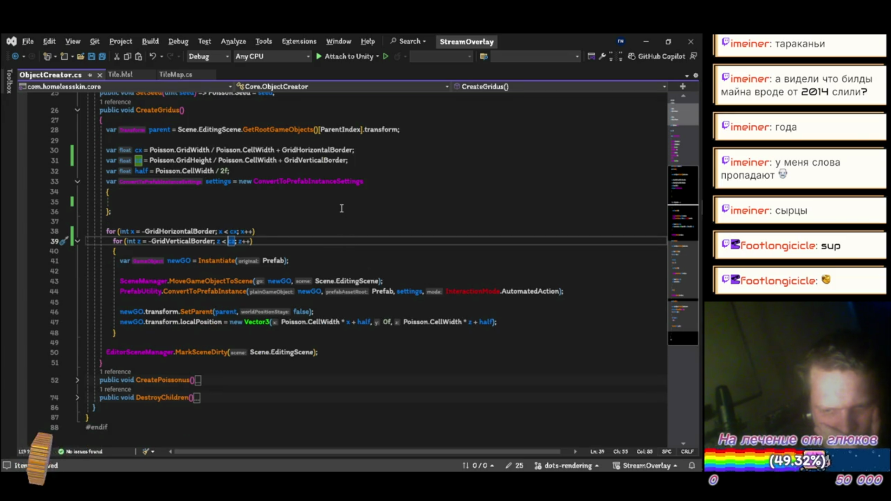
pyautogui.scroll(-1, 341, 208)
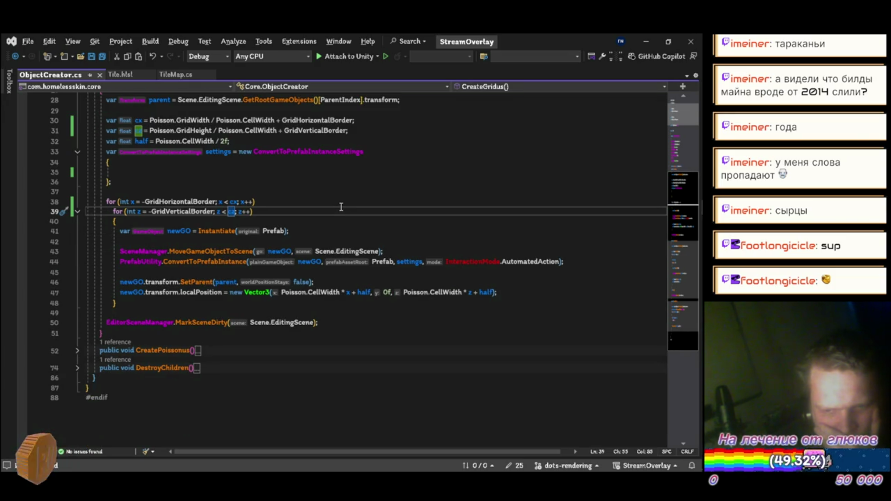
pyautogui.scroll(-1, 341, 207)
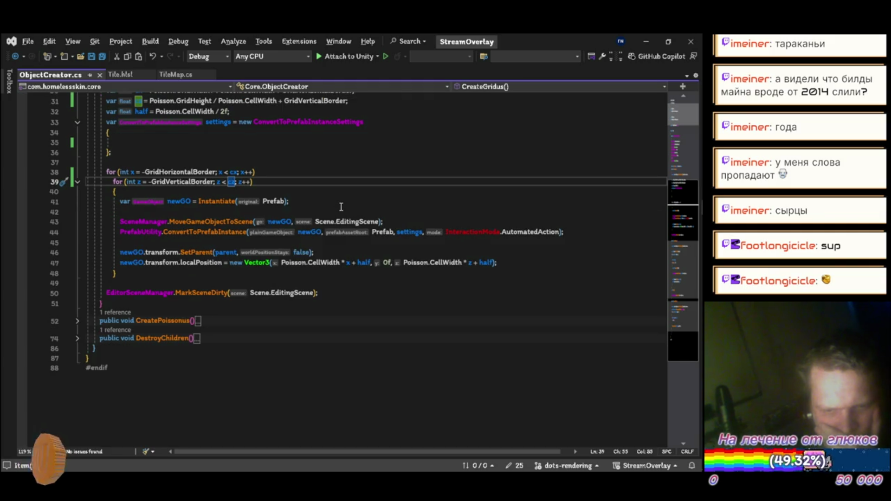
pyautogui.scroll(2, 342, 204)
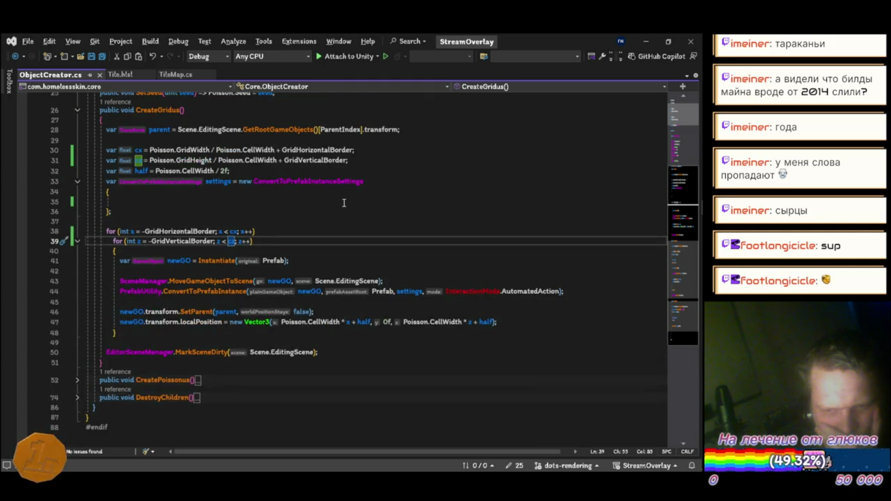
pyautogui.scroll(1, 344, 203)
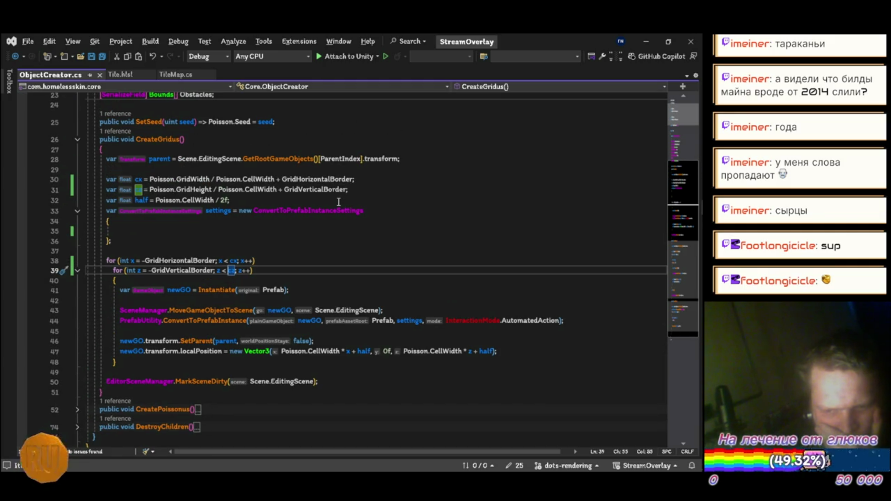
pyautogui.scroll(2, 338, 201)
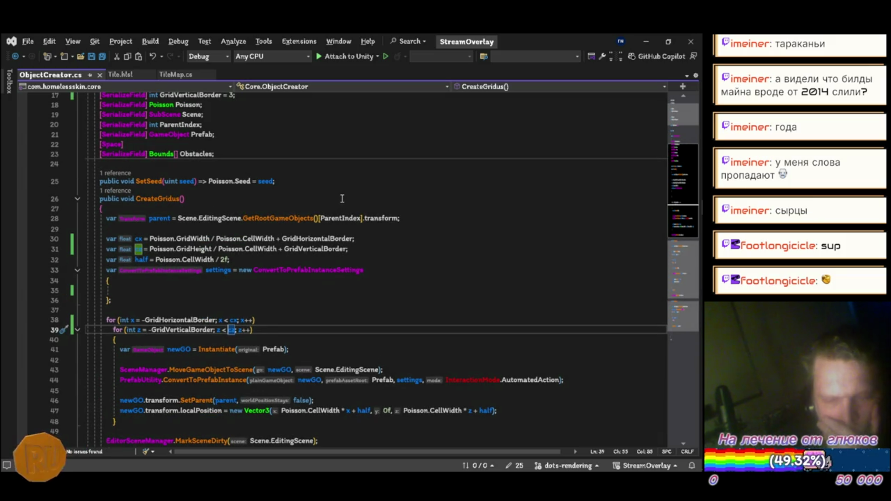
pyautogui.hotkey('alt', 'Tab')
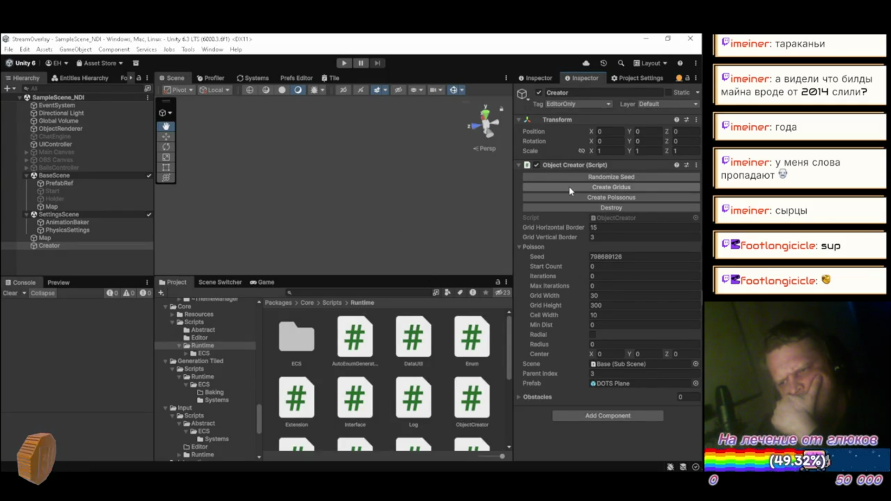
# Step: Generate the tile grid from the Creator, commit the Grid Height value, and select the Map object
pyautogui.click(560, 184)
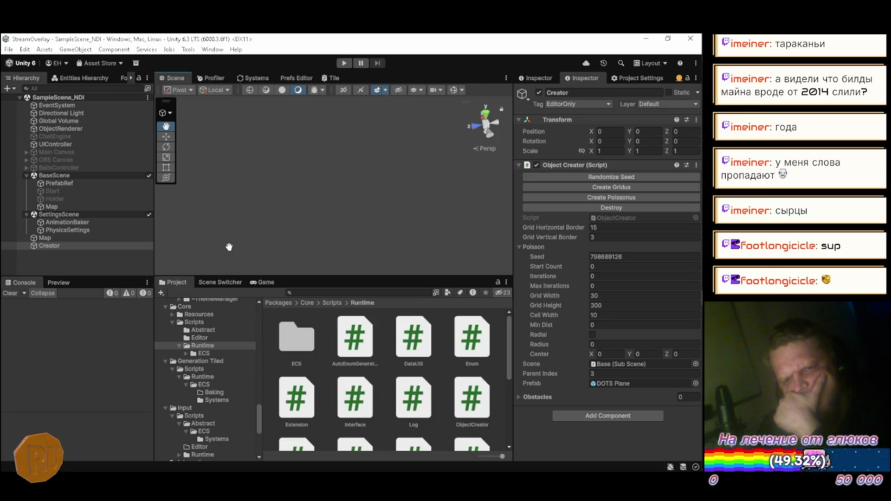
pyautogui.click(560, 189)
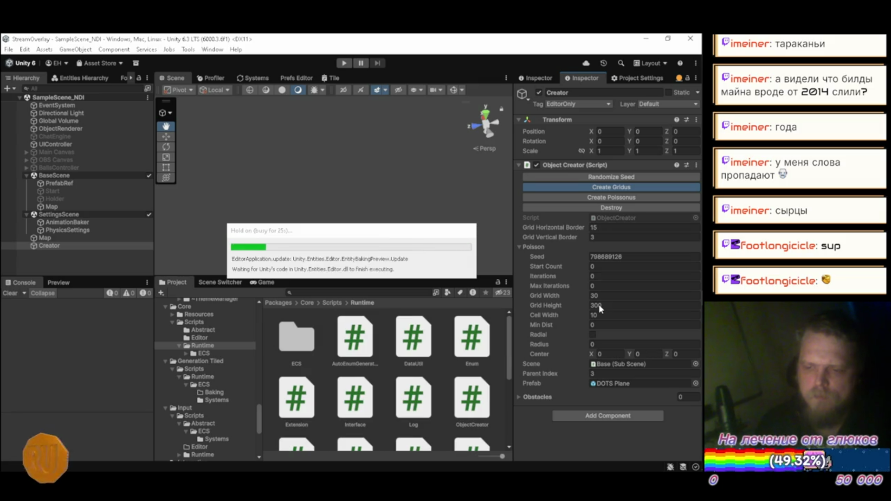
pyautogui.click(598, 304)
pyautogui.press('Return')
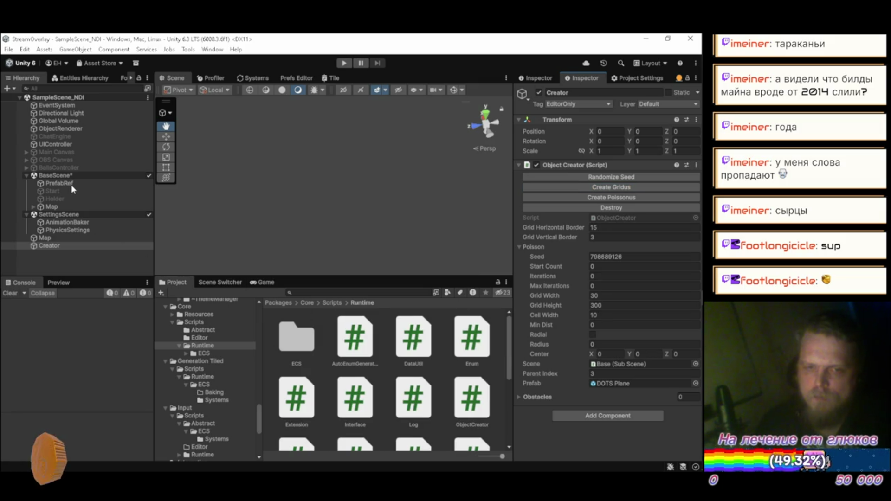
pyautogui.click(54, 237)
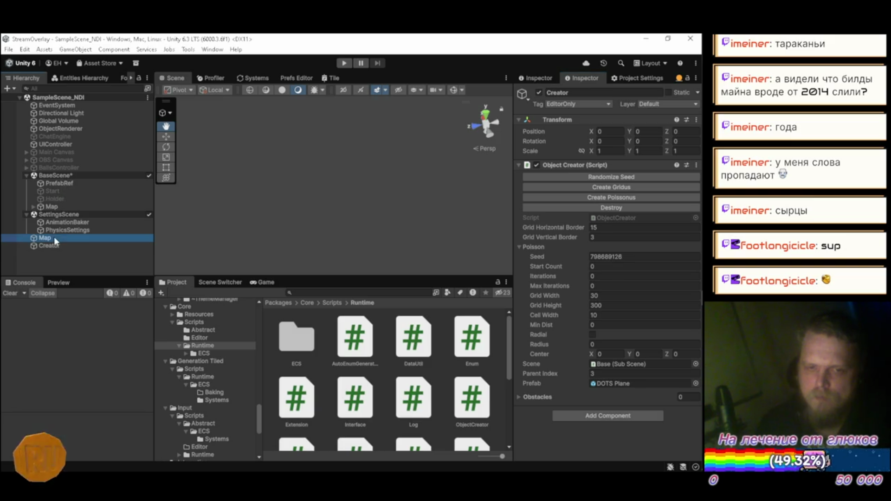
# Step: Set the Tile Map's Map Size Y to 300 and run the scene in Play mode
pyautogui.doubleClick(649, 217)
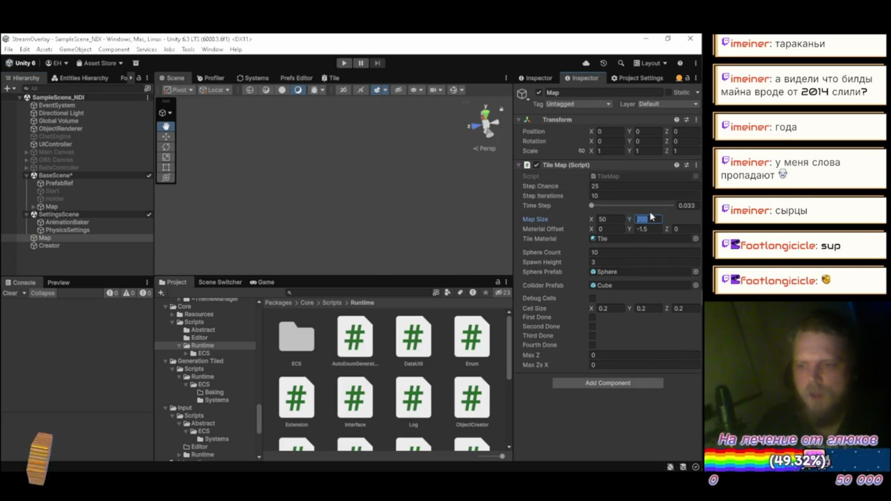
pyautogui.write('300')
pyautogui.hotkey('ctrl', 's')
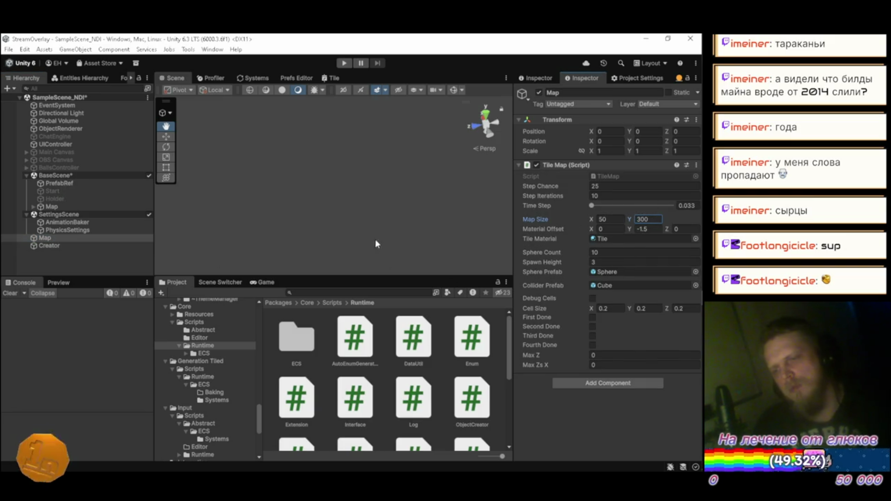
pyautogui.click(91, 261)
pyautogui.click(340, 65)
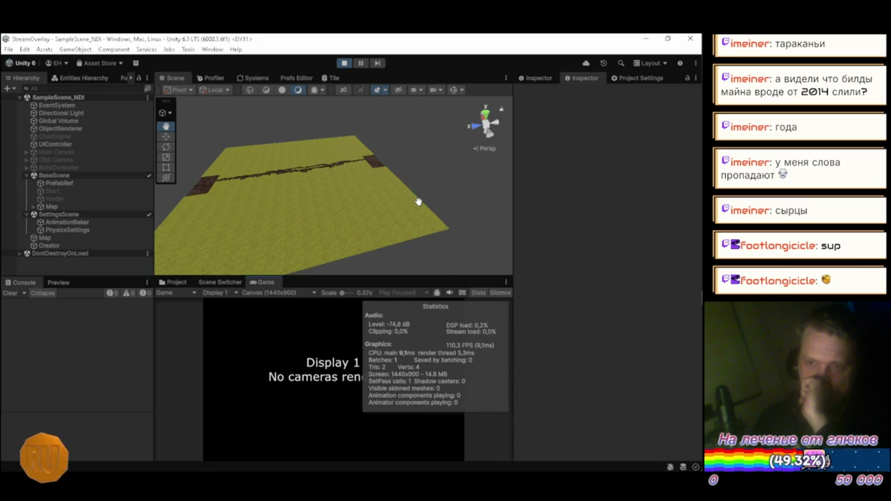
pyautogui.doubleClick(174, 79)
# Step: Fly the camera along the dirt trench and enable Gizmos to show green collider wireframes around the spheres
pyautogui.moveTo(279, 153)
pyautogui.mouseDown()
pyautogui.moveTo(380, 221)
pyautogui.moveTo(280, 179)
pyautogui.moveTo(437, 187)
pyautogui.moveTo(427, 189)
pyautogui.moveTo(442, 235)
pyautogui.moveTo(495, 260)
pyautogui.moveTo(592, 262)
pyautogui.moveTo(608, 232)
pyautogui.moveTo(444, 255)
pyautogui.moveTo(387, 232)
pyautogui.moveTo(354, 238)
pyautogui.moveTo(250, 218)
pyautogui.moveTo(376, 237)
pyautogui.moveTo(302, 211)
pyautogui.moveTo(430, 226)
pyautogui.moveTo(328, 249)
pyautogui.moveTo(460, 240)
pyautogui.moveTo(478, 255)
pyautogui.moveTo(538, 264)
pyautogui.moveTo(544, 239)
pyautogui.moveTo(598, 237)
pyautogui.mouseUp()
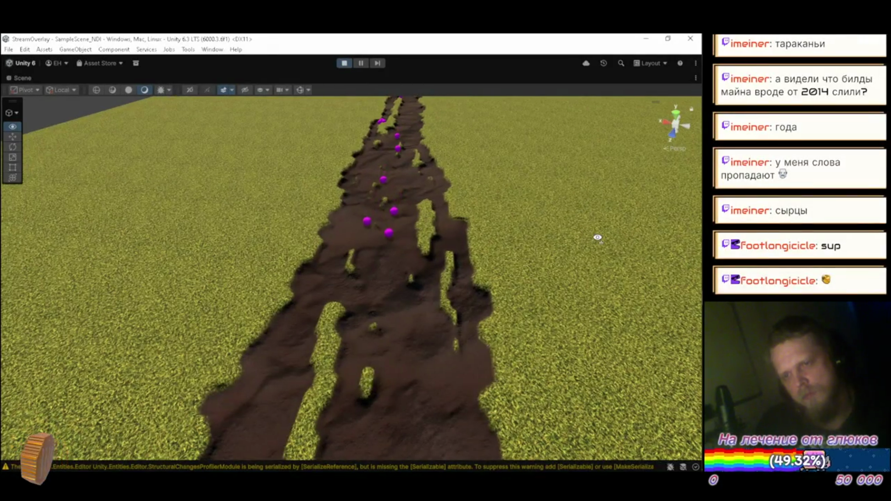
pyautogui.scroll(-10, 597, 238)
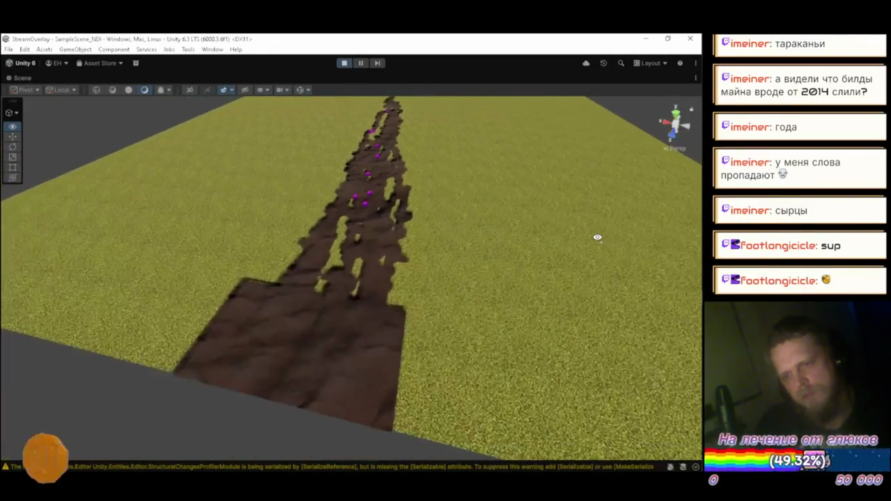
pyautogui.scroll(8, 597, 238)
pyautogui.moveTo(603, 235); pyautogui.dragTo(629, 221)
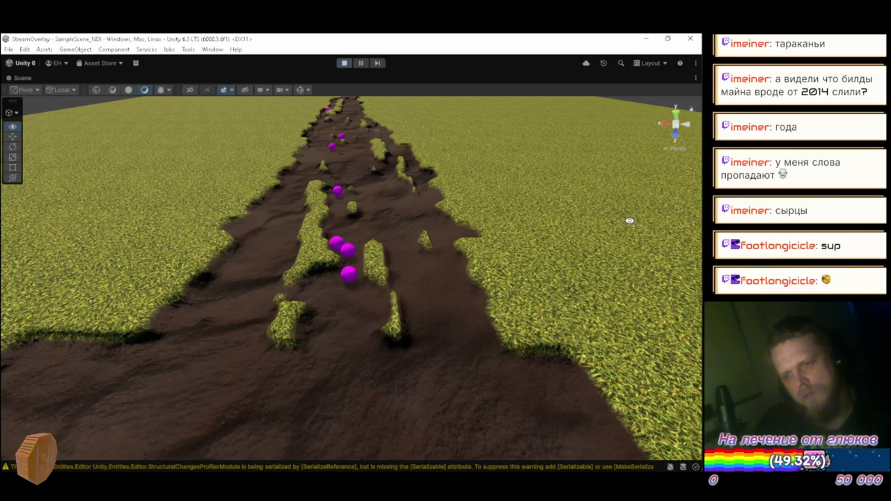
pyautogui.moveTo(629, 221)
pyautogui.mouseDown()
pyautogui.moveTo(573, 307)
pyautogui.moveTo(592, 199)
pyautogui.moveTo(552, 183)
pyautogui.moveTo(590, 203)
pyautogui.moveTo(564, 192)
pyautogui.moveTo(392, 201)
pyautogui.moveTo(420, 237)
pyautogui.moveTo(483, 261)
pyautogui.moveTo(548, 251)
pyautogui.mouseUp()
pyautogui.click(300, 90)
pyautogui.moveTo(338, 148)
pyautogui.mouseDown()
pyautogui.moveTo(420, 201)
pyautogui.moveTo(470, 179)
pyautogui.moveTo(520, 120)
pyautogui.moveTo(574, 124)
pyautogui.moveTo(485, 124)
pyautogui.mouseUp()
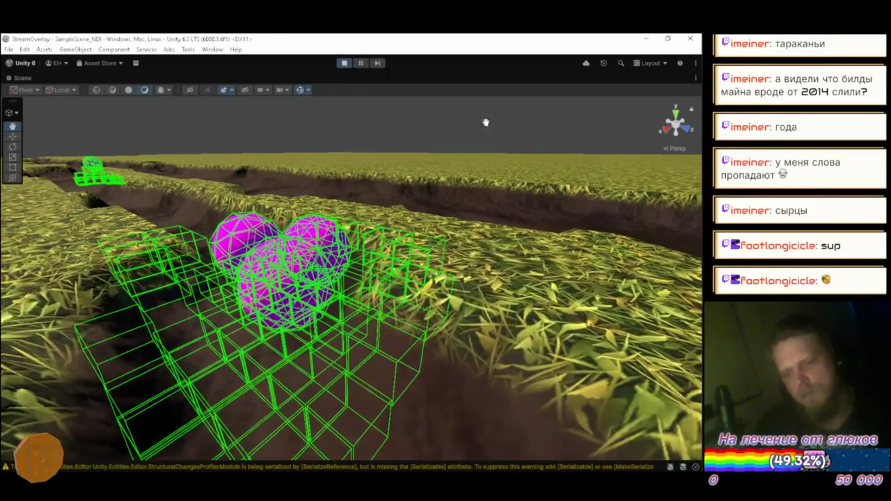
# Step: Restore the layout, select PhysicsSettings, and draw the colliders as solid shapes around the spheres
pyautogui.doubleClick(24, 79)
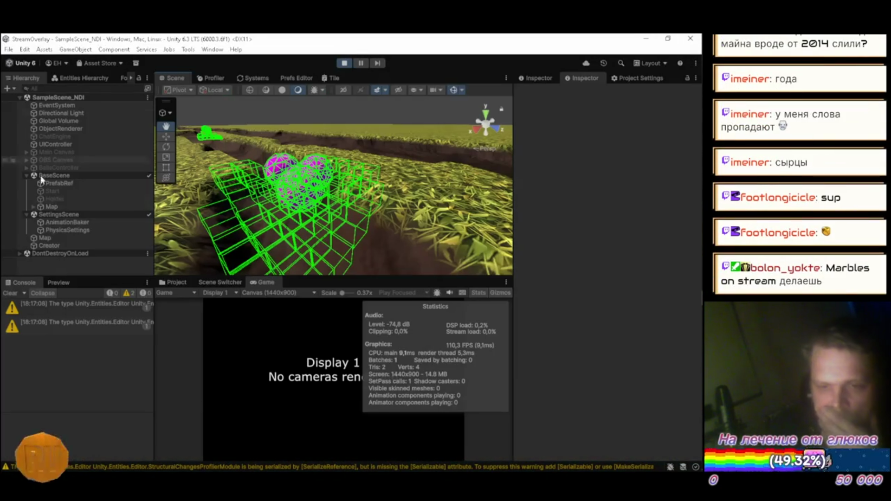
pyautogui.click(59, 230)
pyautogui.click(537, 78)
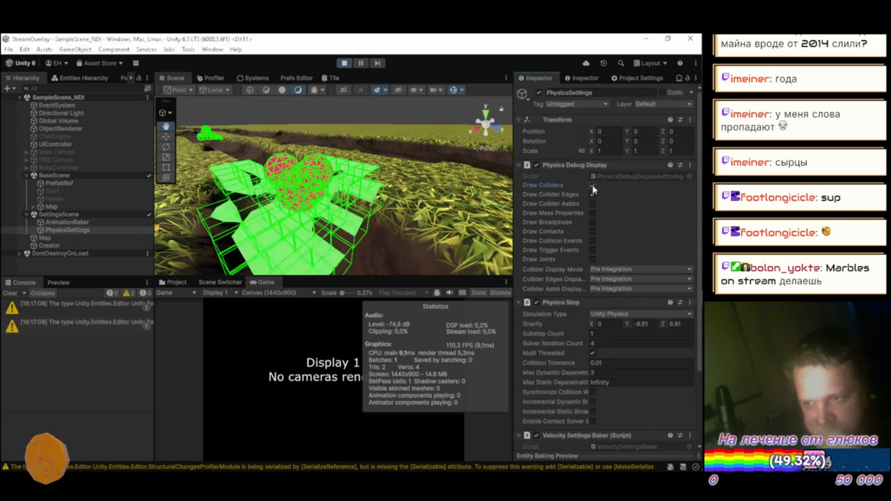
pyautogui.click(592, 194)
pyautogui.moveTo(297, 195)
pyautogui.mouseDown()
pyautogui.moveTo(320, 208)
pyautogui.moveTo(387, 191)
pyautogui.moveTo(476, 187)
pyautogui.moveTo(196, 197)
pyautogui.moveTo(322, 223)
pyautogui.moveTo(438, 227)
pyautogui.moveTo(292, 218)
pyautogui.mouseUp()
pyautogui.scroll(-2, 214, 196)
pyautogui.scroll(5, 431, 225)
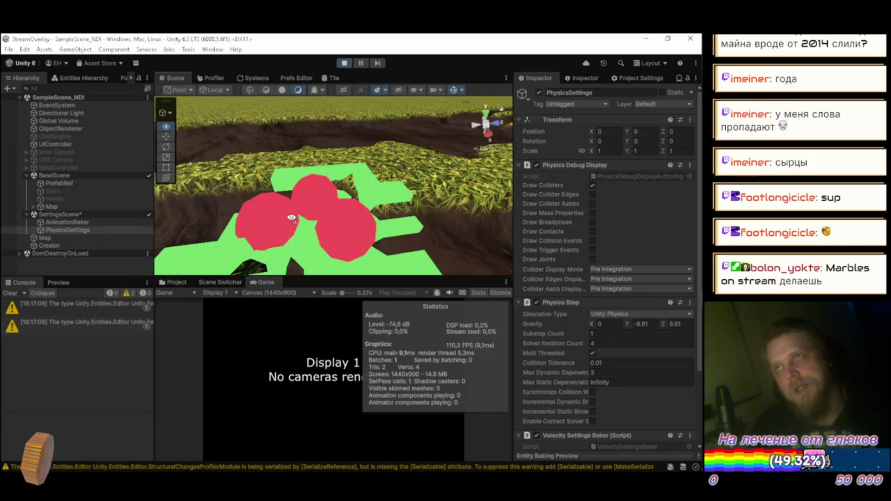
pyautogui.moveTo(267, 216); pyautogui.dragTo(231, 217)
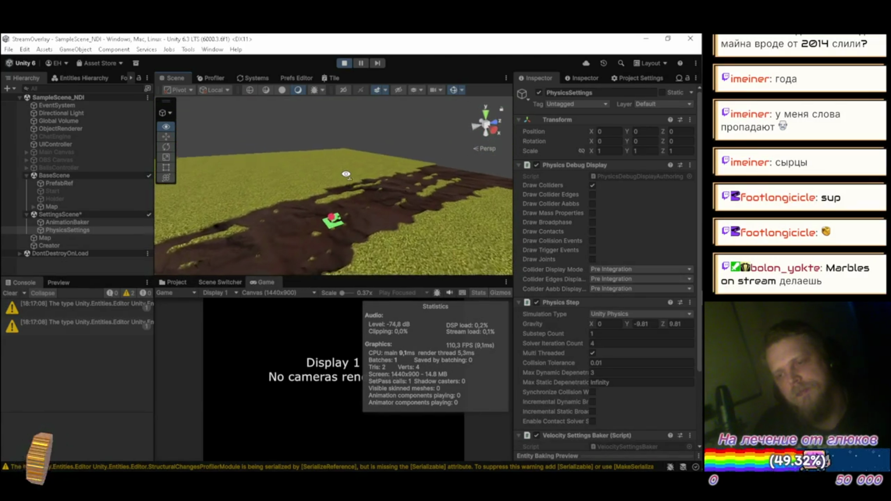
pyautogui.moveTo(347, 218)
pyautogui.mouseDown()
pyautogui.moveTo(508, 188)
pyautogui.moveTo(290, 233)
pyautogui.moveTo(427, 216)
pyautogui.moveTo(283, 157)
pyautogui.moveTo(423, 176)
pyautogui.moveTo(285, 207)
pyautogui.moveTo(130, 201)
pyautogui.mouseUp()
# Step: Switch collider and mass properties drawing off and turn on broadphase drawing
pyautogui.click(591, 194)
pyautogui.click(591, 194)
pyautogui.click(592, 185)
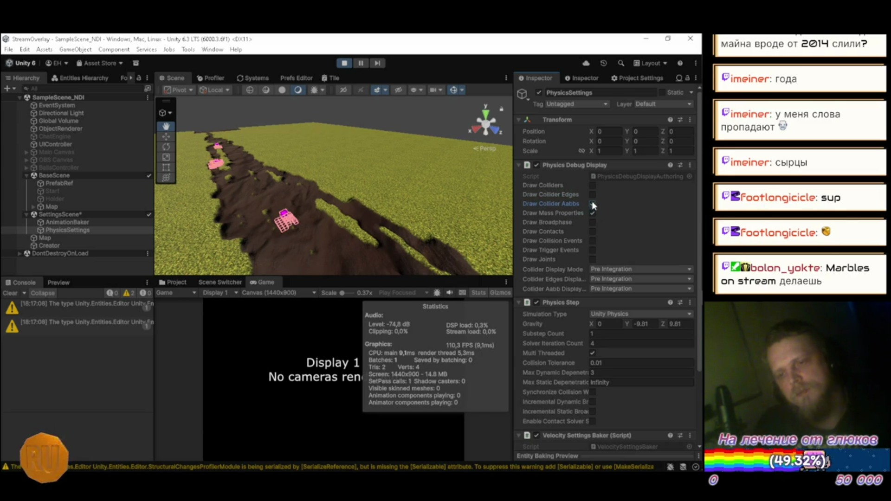
pyautogui.click(592, 223)
pyautogui.click(592, 213)
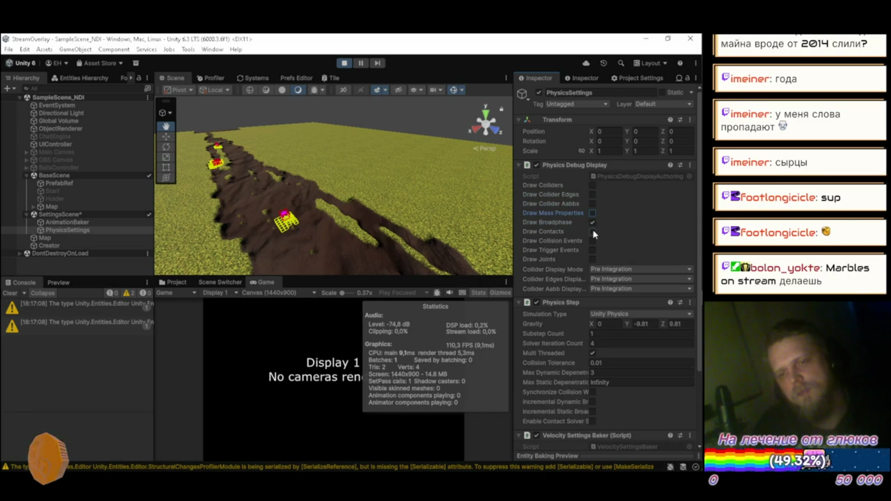
pyautogui.moveTo(279, 207)
pyautogui.mouseDown()
pyautogui.moveTo(321, 193)
pyautogui.moveTo(298, 148)
pyautogui.moveTo(280, 151)
pyautogui.mouseUp()
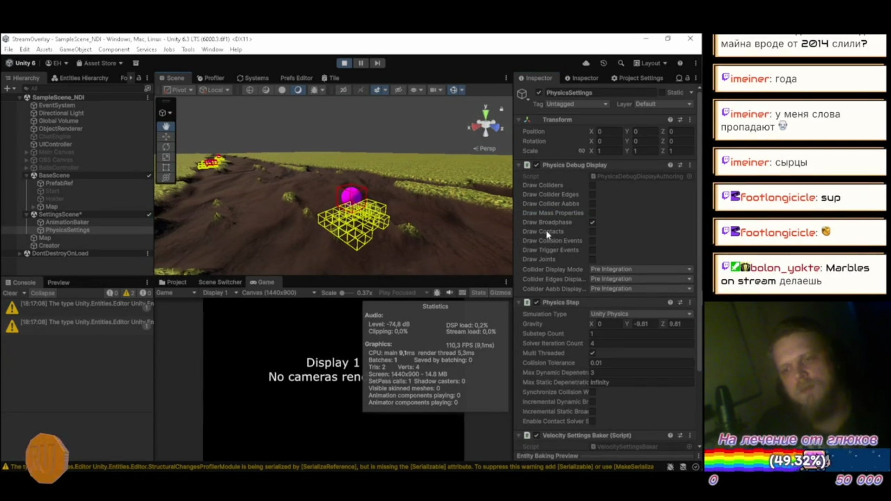
# Step: Try the contact, joint, mass, bounding-box and edge options, leaving only Draw Broadphase checked
pyautogui.click(593, 231)
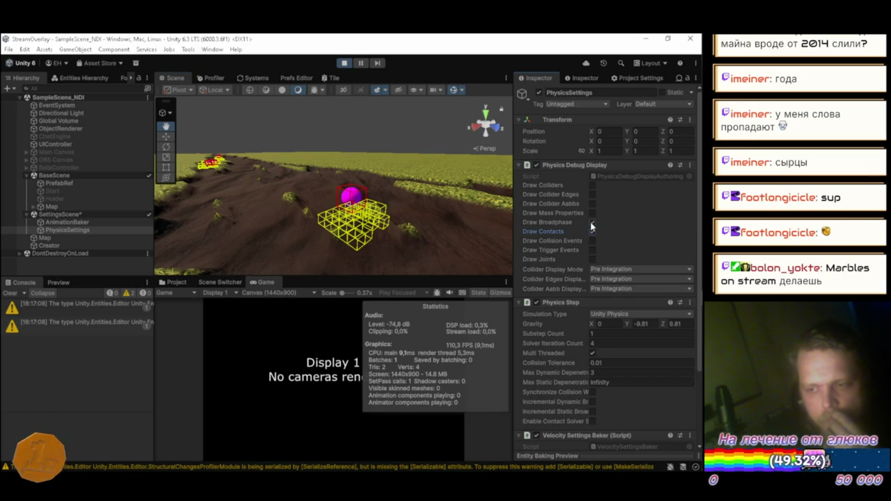
pyautogui.click(592, 222)
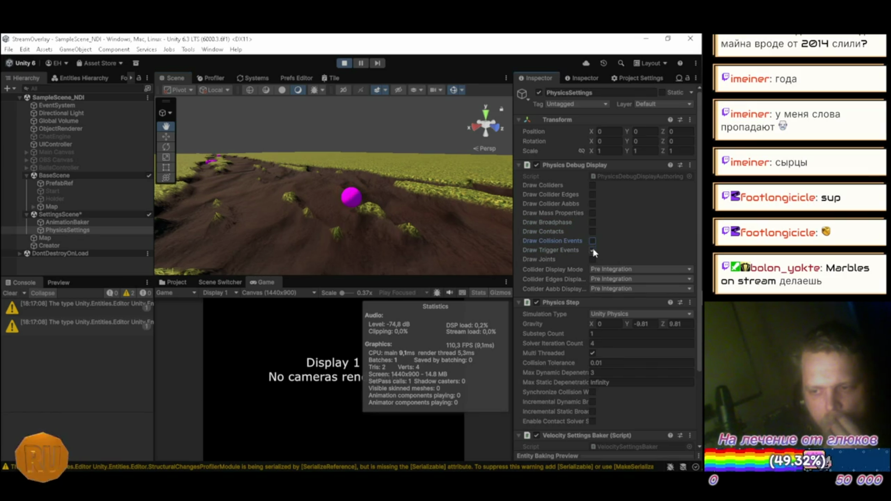
pyautogui.click(592, 231)
pyautogui.click(592, 223)
pyautogui.click(592, 259)
pyautogui.click(592, 213)
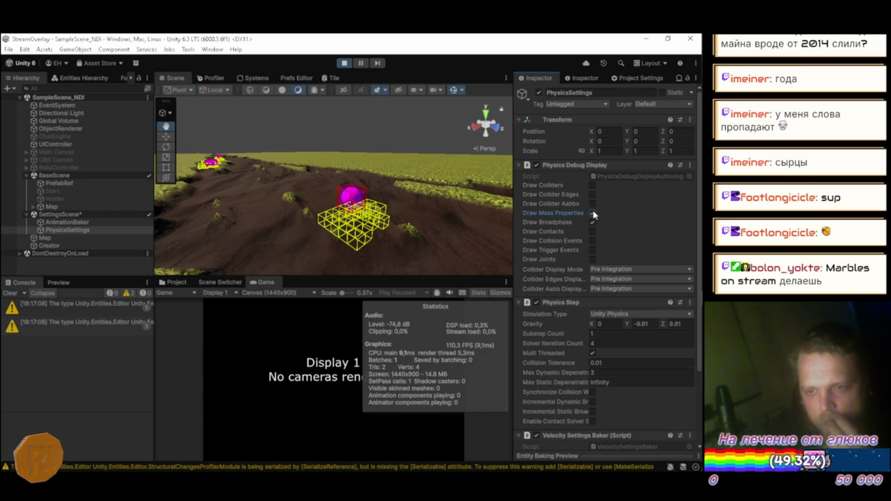
pyautogui.click(592, 213)
pyautogui.click(591, 203)
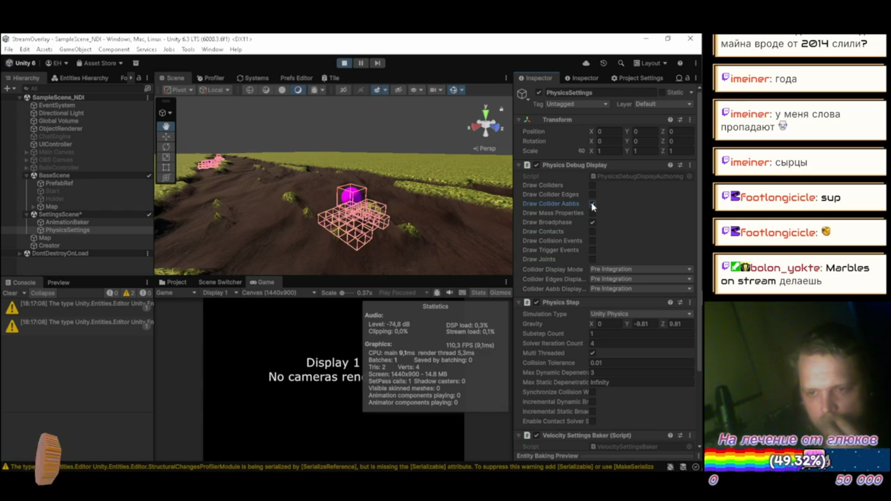
pyautogui.click(591, 204)
pyautogui.click(593, 194)
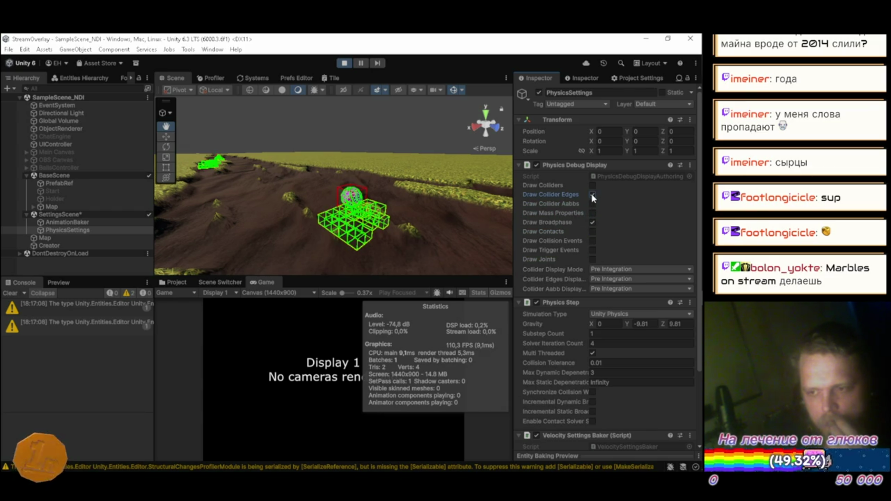
pyautogui.click(592, 194)
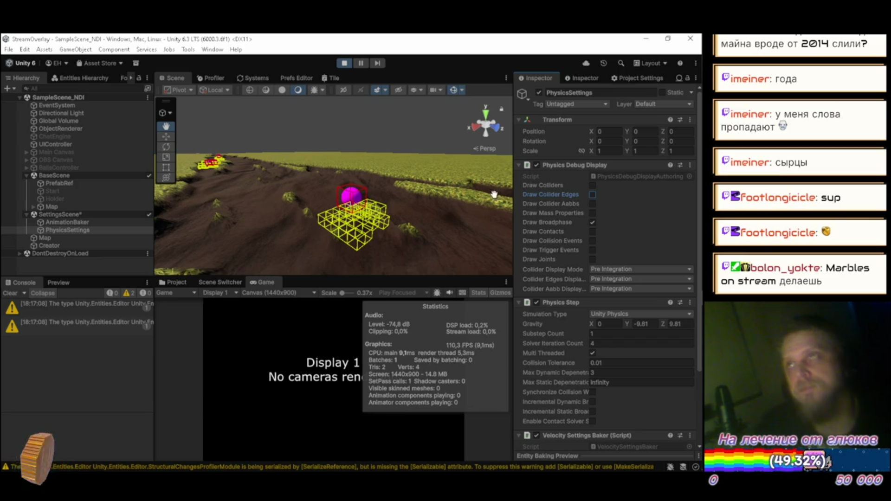
pyautogui.moveTo(412, 164)
pyautogui.mouseDown()
pyautogui.moveTo(363, 154)
pyautogui.moveTo(431, 151)
pyautogui.moveTo(353, 185)
pyautogui.mouseUp()
# Step: Uncheck Draw Broadphase, fly close to the sphere in the trench, and save the scene
pyautogui.click(592, 223)
pyautogui.moveTo(592, 209); pyautogui.dragTo(589, 174)
pyautogui.moveTo(508, 173)
pyautogui.mouseDown()
pyautogui.moveTo(304, 172)
pyautogui.moveTo(300, 163)
pyautogui.moveTo(243, 169)
pyautogui.moveTo(235, 202)
pyautogui.moveTo(307, 189)
pyautogui.moveTo(336, 200)
pyautogui.moveTo(454, 187)
pyautogui.moveTo(398, 193)
pyautogui.moveTo(343, 180)
pyautogui.moveTo(488, 189)
pyautogui.moveTo(497, 211)
pyautogui.moveTo(427, 152)
pyautogui.moveTo(354, 223)
pyautogui.moveTo(328, 232)
pyautogui.moveTo(300, 220)
pyautogui.moveTo(187, 220)
pyautogui.moveTo(276, 250)
pyautogui.moveTo(251, 227)
pyautogui.moveTo(243, 195)
pyautogui.mouseUp()
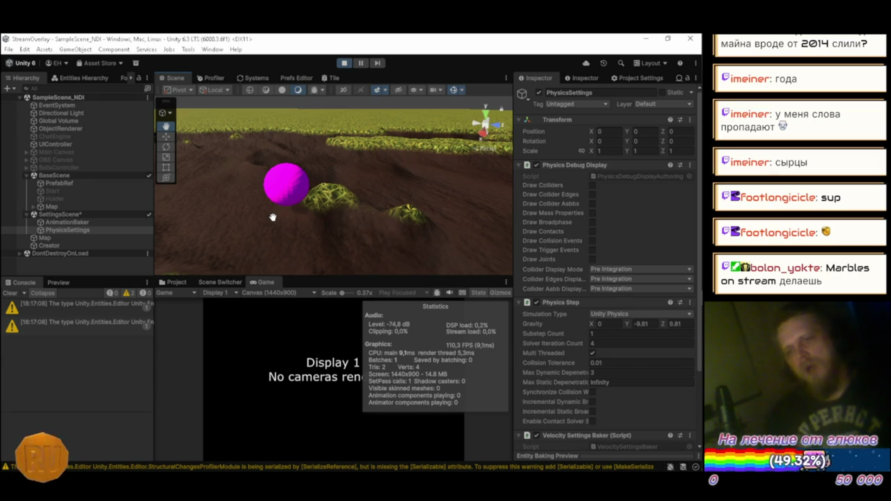
pyautogui.hotkey('ctrl', 's')
pyautogui.click(106, 267)
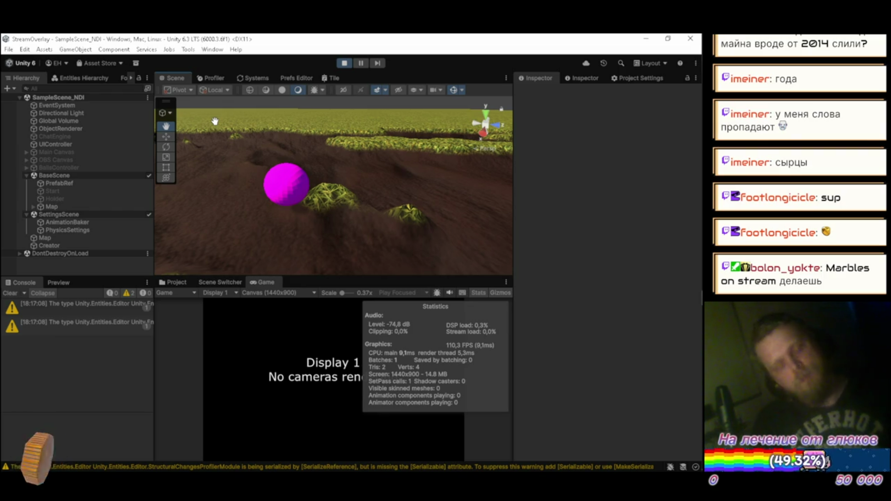
pyautogui.press('XF86AudioLowerVolume')
pyautogui.press('XF86AudioLowerVolume')
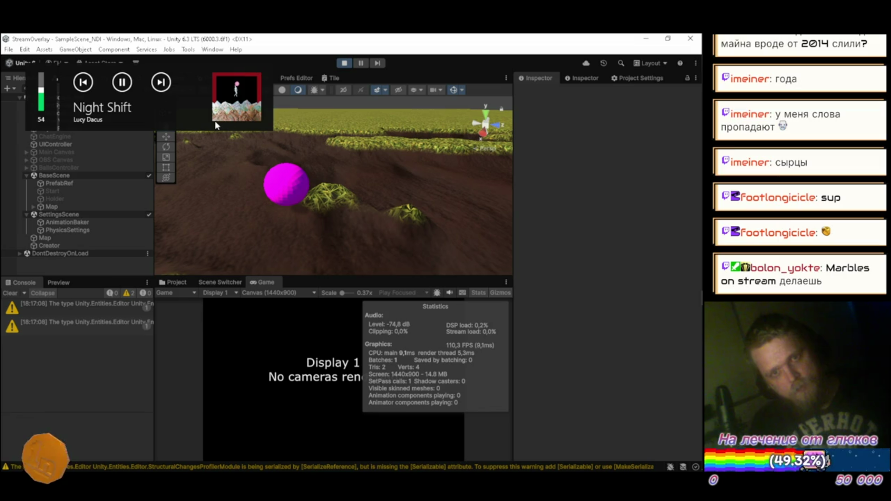
pyautogui.press('XF86AudioLowerVolume')
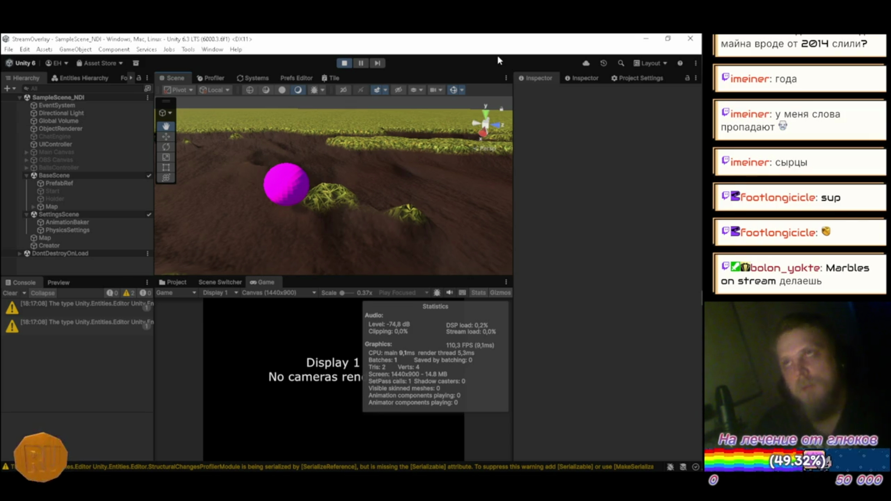
# Step: Orbit the camera across the trench-cut grass map, then switch to Visual Studio
pyautogui.moveTo(359, 129)
pyautogui.mouseDown()
pyautogui.moveTo(439, 168)
pyautogui.moveTo(315, 179)
pyautogui.moveTo(214, 166)
pyautogui.moveTo(390, 174)
pyautogui.moveTo(254, 156)
pyautogui.moveTo(368, 153)
pyautogui.moveTo(297, 185)
pyautogui.moveTo(231, 189)
pyautogui.moveTo(358, 187)
pyautogui.moveTo(329, 193)
pyautogui.moveTo(289, 180)
pyautogui.mouseUp()
pyautogui.hotkey('alt', 'Tab')
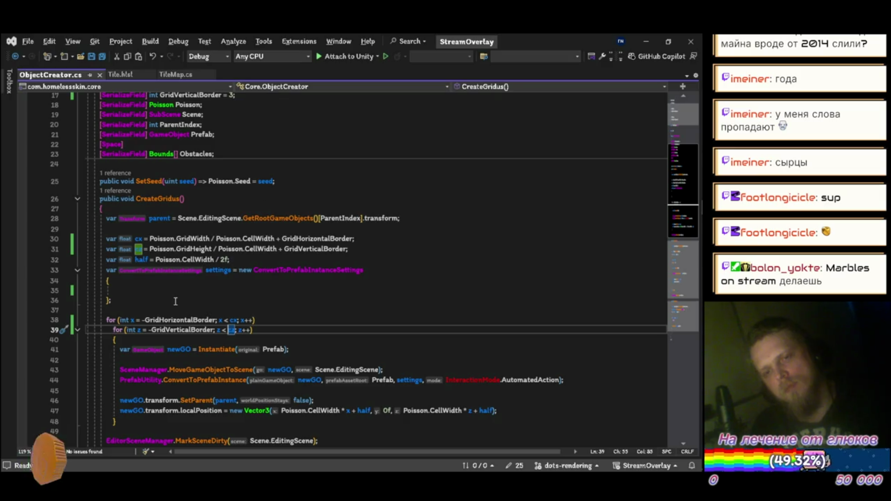
# Step: Close ObjectCreator.cs and jump from InitializeMap in TileMap.cs to the PhysicsTargetMap definition
pyautogui.click(100, 75)
pyautogui.scroll(-13, 209, 267)
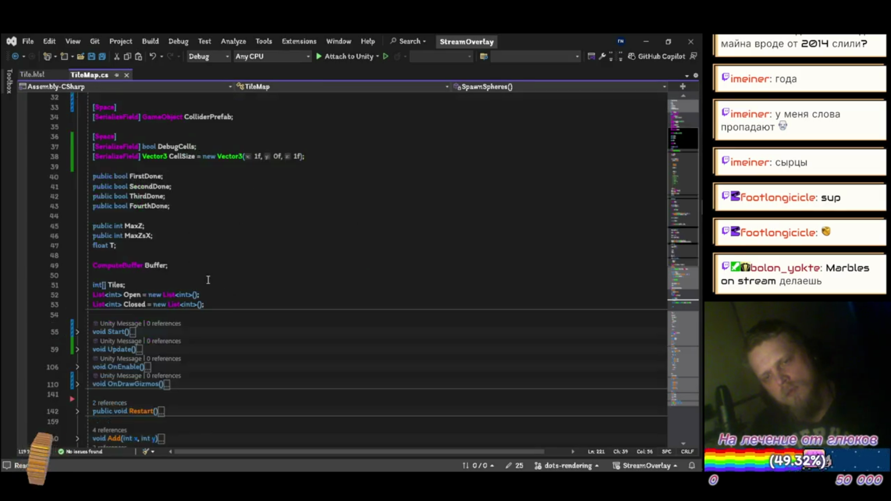
pyautogui.scroll(-3, 209, 268)
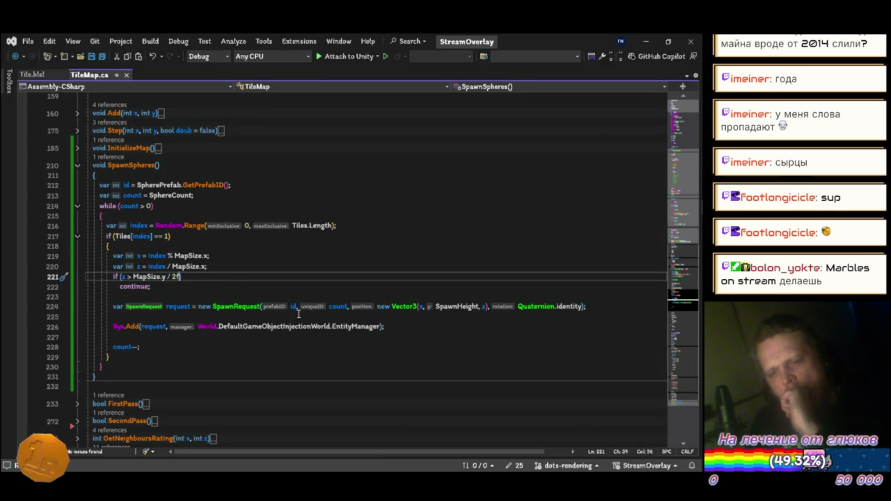
pyautogui.click(78, 148)
pyautogui.click(298, 289)
pyautogui.press('F12')
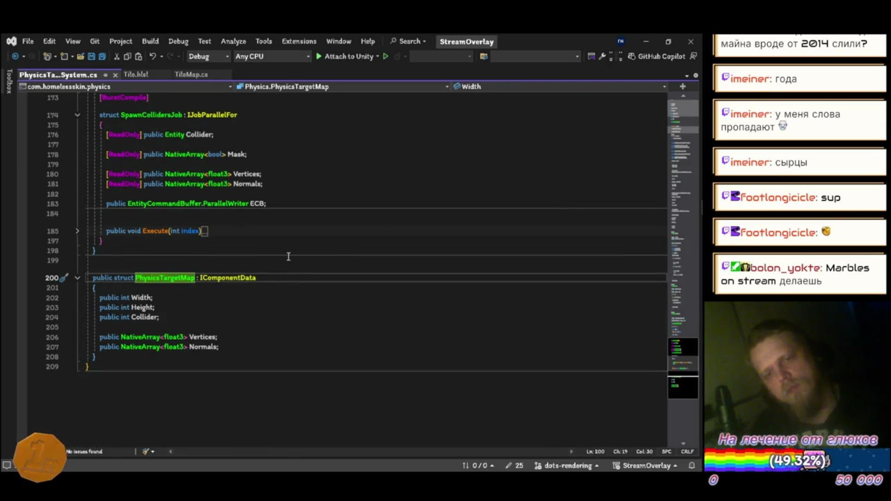
# Step: Browse PhysicsTargetSystem.cs around the PhysicsTargetMap Normals field and its job structs
pyautogui.click(241, 345)
pyautogui.scroll(7, 342, 271)
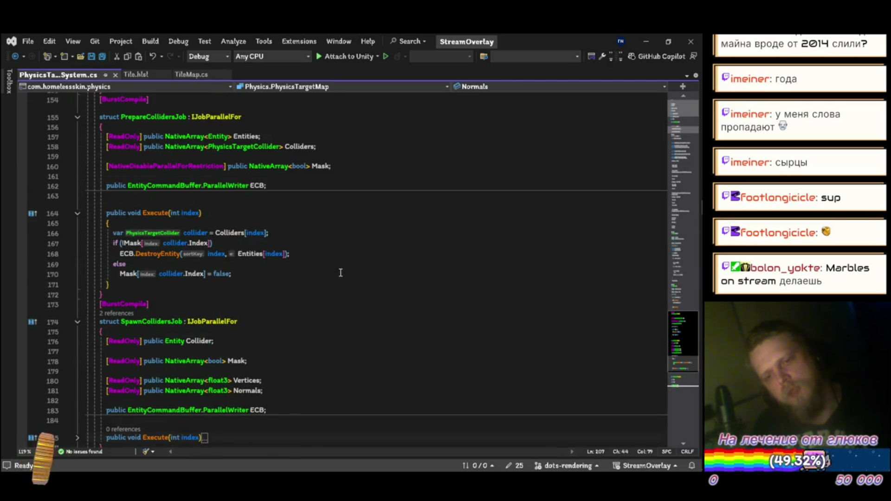
pyautogui.scroll(-4, 289, 297)
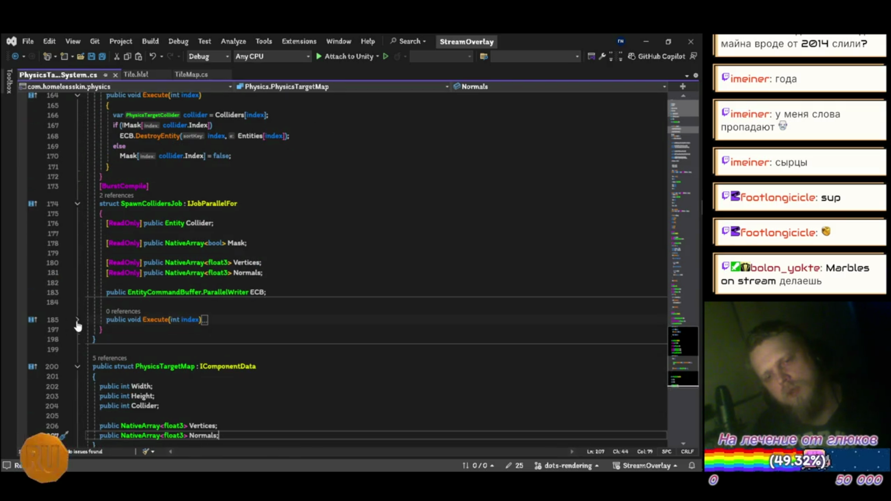
pyautogui.scroll(6, 273, 284)
pyautogui.scroll(15, 278, 281)
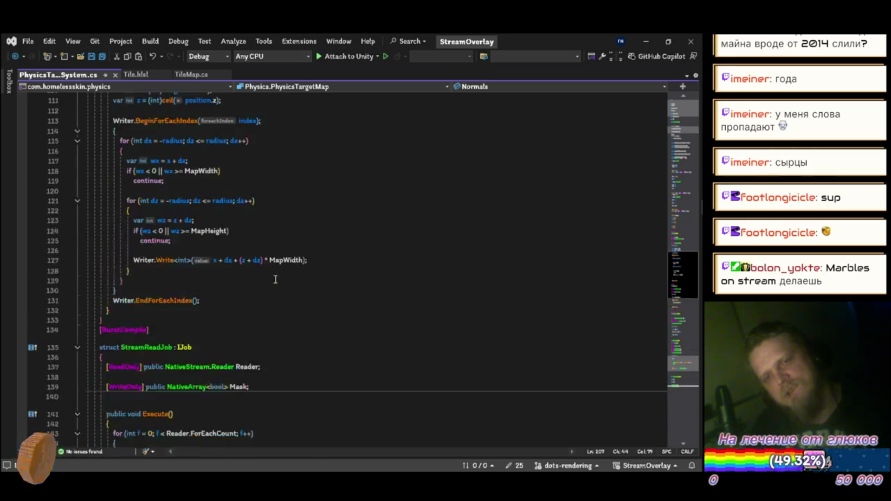
pyautogui.scroll(-7, 287, 274)
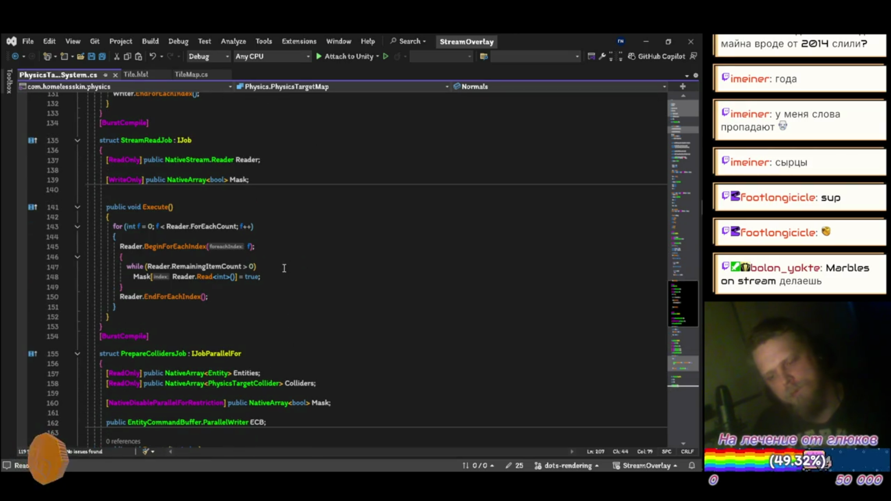
pyautogui.scroll(-10, 284, 268)
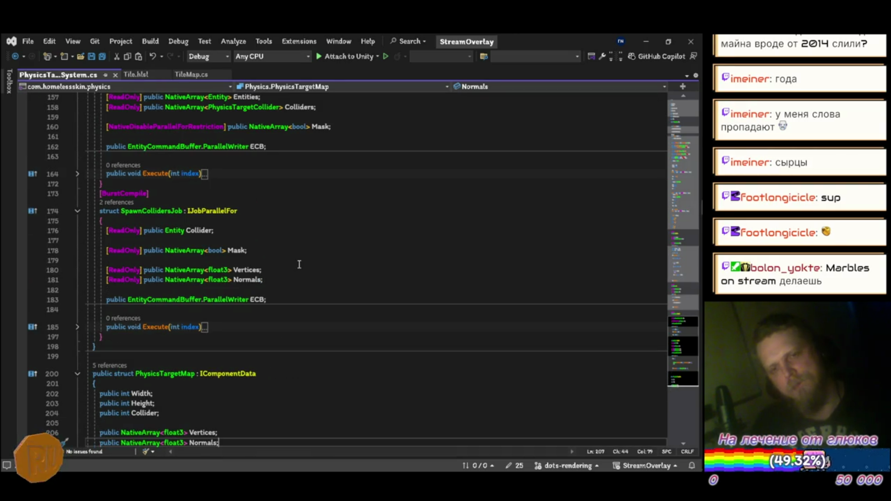
pyautogui.scroll(20, 315, 263)
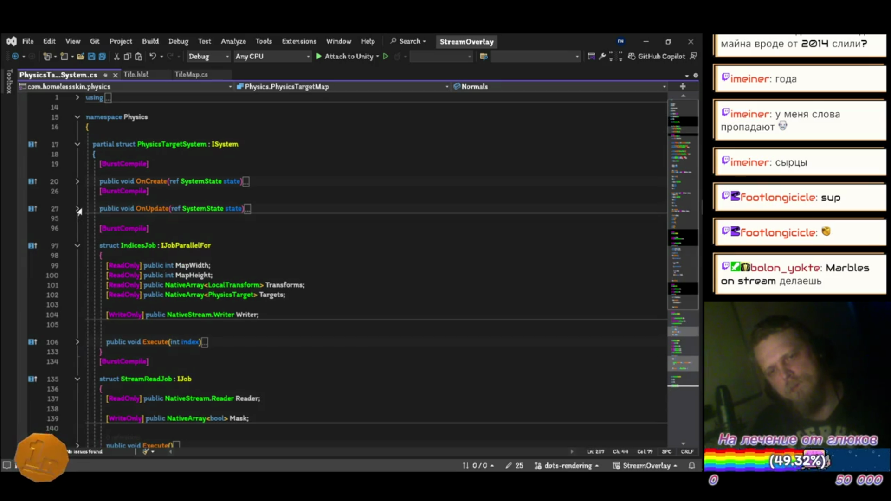
# Step: Expand OnUpdate in PhysicsTargetSystem.cs and scroll through its job-scheduling code
pyautogui.click(78, 209)
pyautogui.scroll(-6, 348, 208)
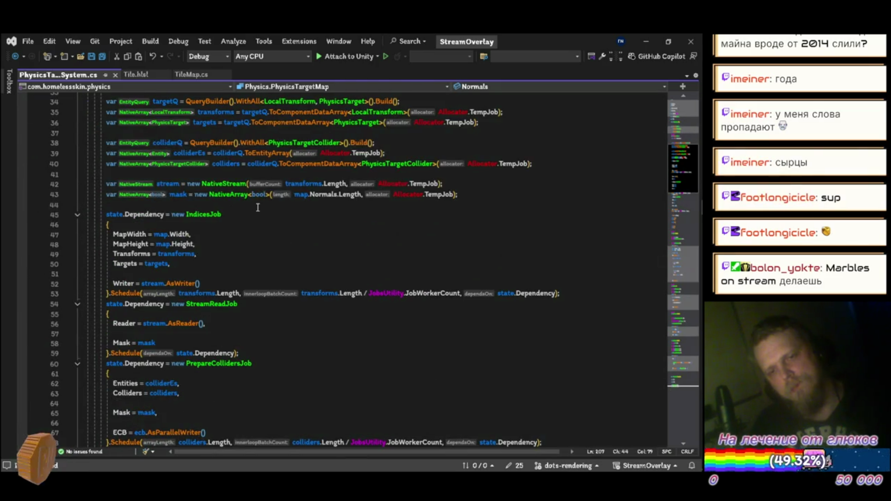
pyautogui.scroll(-1, 254, 210)
pyautogui.scroll(-3, 253, 211)
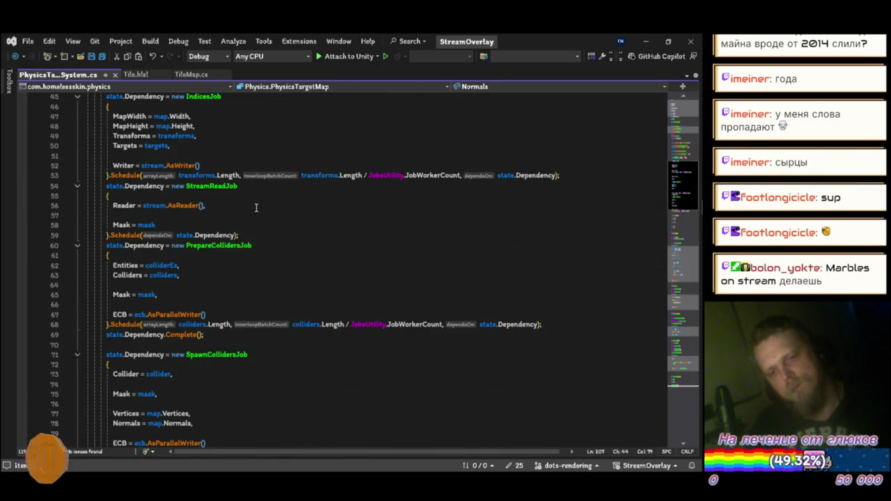
pyautogui.scroll(-6, 256, 208)
pyautogui.scroll(-2, 256, 208)
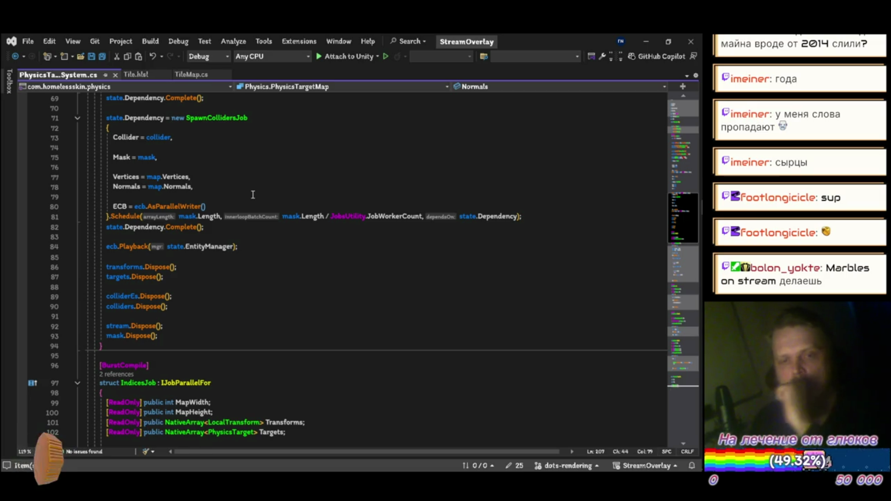
pyautogui.scroll(-1, 253, 195)
pyautogui.scroll(20, 264, 199)
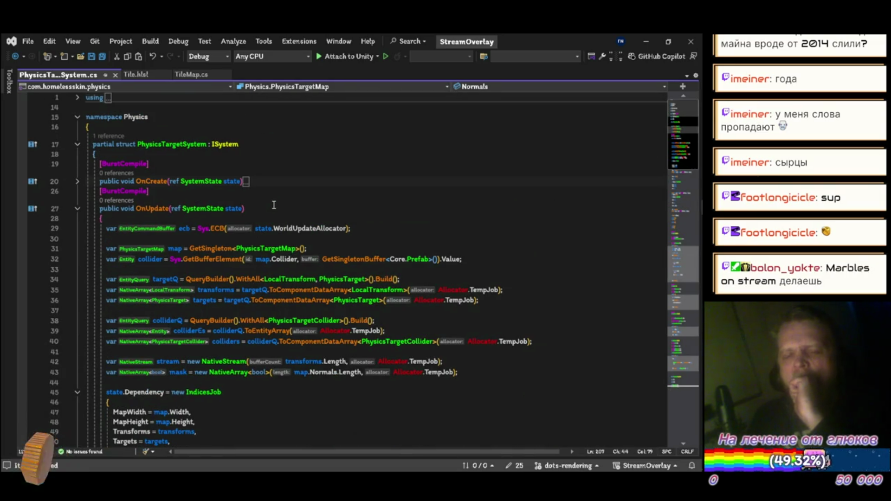
pyautogui.scroll(-6, 275, 206)
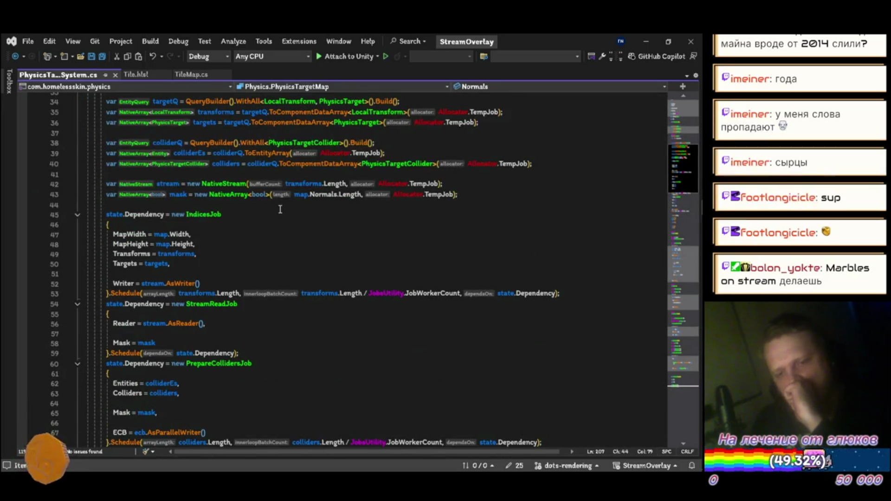
pyautogui.scroll(-5, 281, 211)
pyautogui.scroll(-5, 284, 218)
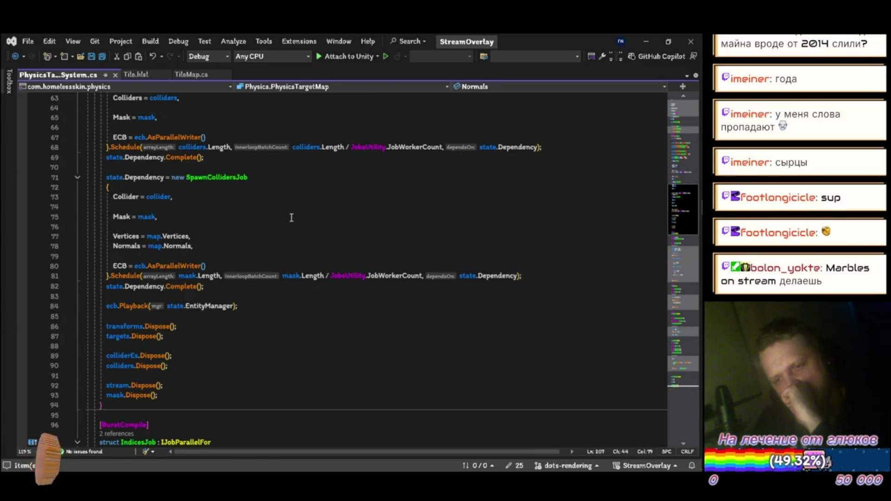
pyautogui.scroll(4, 292, 217)
pyautogui.scroll(3, 292, 218)
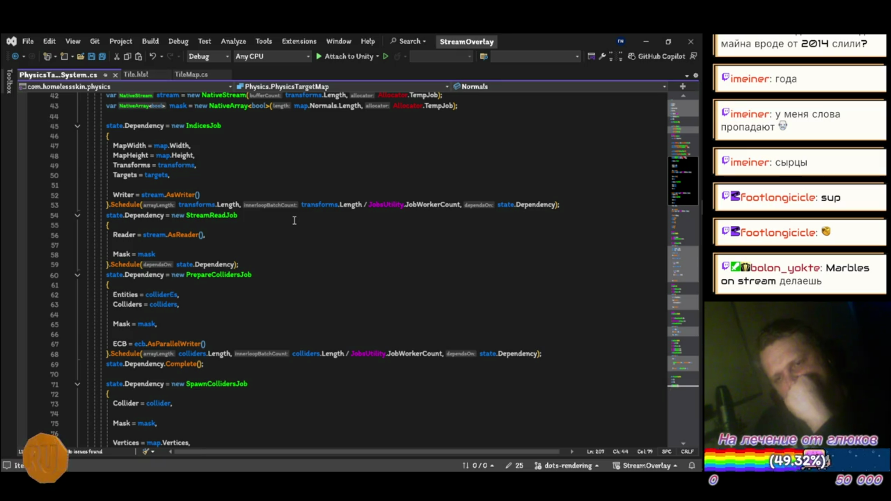
pyautogui.scroll(3, 305, 217)
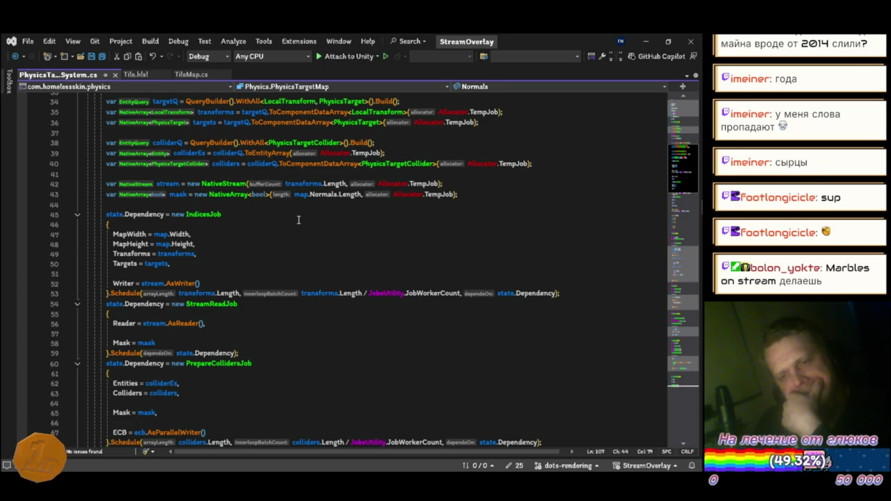
# Step: Review the SpawnCollidersJob scheduling, ECB playback and array disposal at the end of OnUpdate
pyautogui.scroll(-5, 299, 218)
pyautogui.scroll(-4, 306, 210)
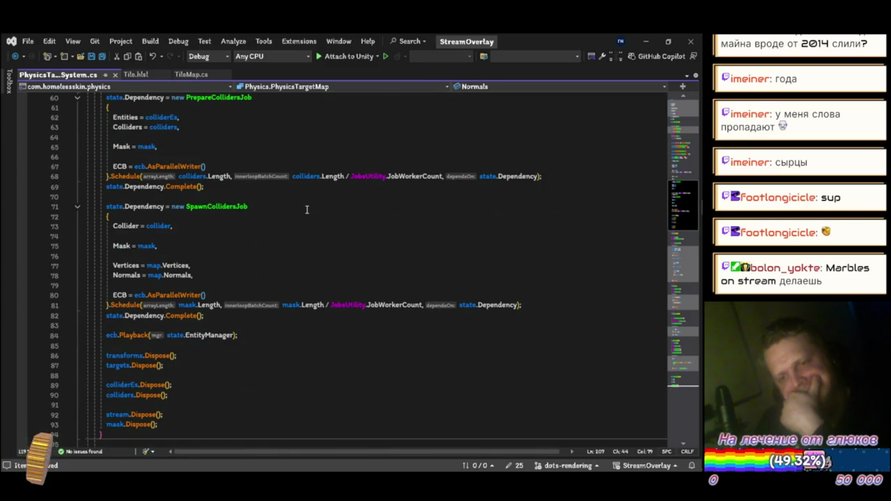
pyautogui.scroll(-1, 307, 210)
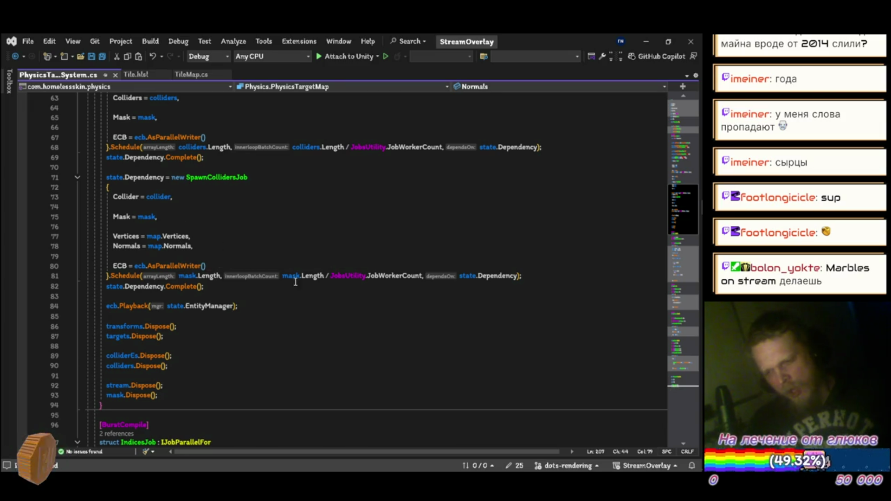
pyautogui.moveTo(702, 349)
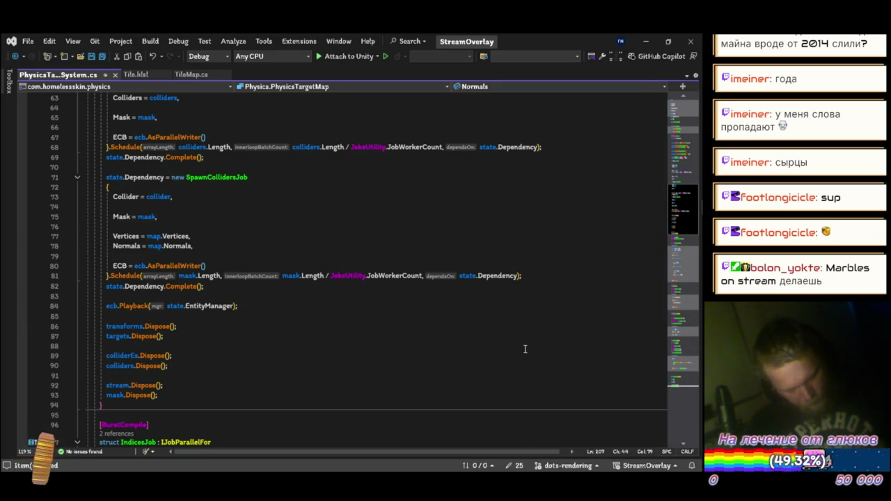
pyautogui.press('Pause')
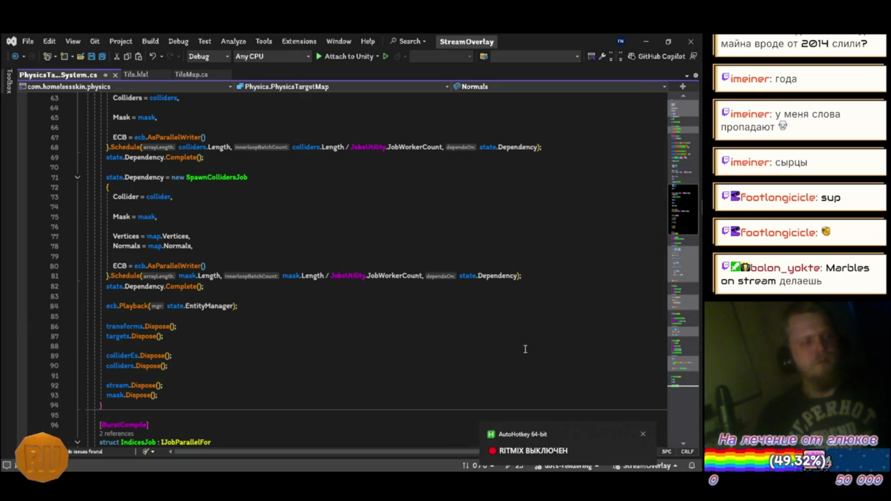